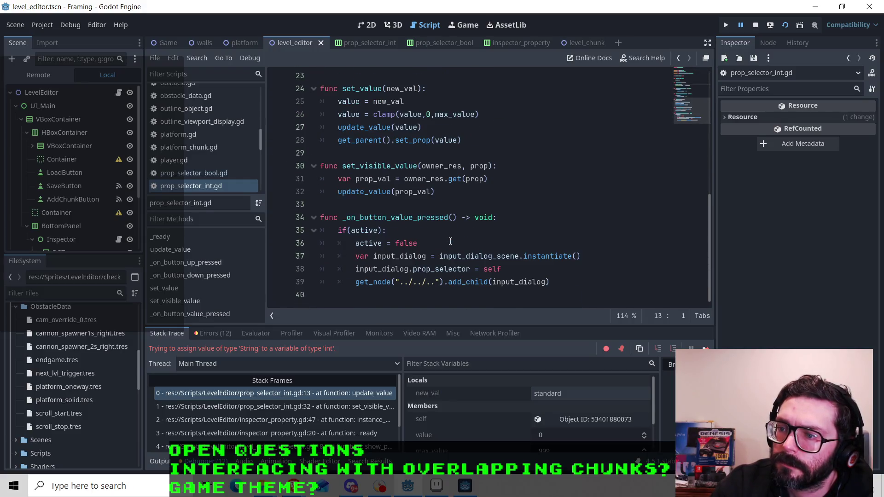
Read through the button handler code in prop_selector_int.gd around lines 19–23.
scroll(450, 241, up, 2)
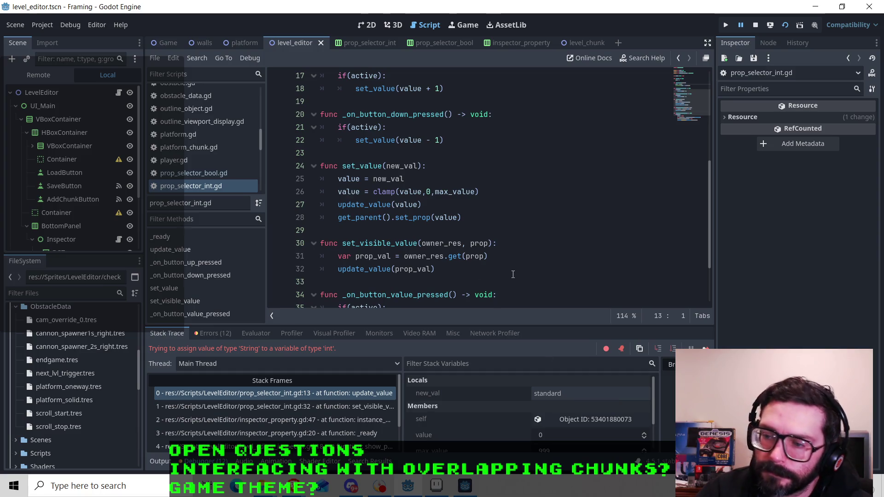
scroll(513, 275, up, 5)
scroll(496, 264, down, 2)
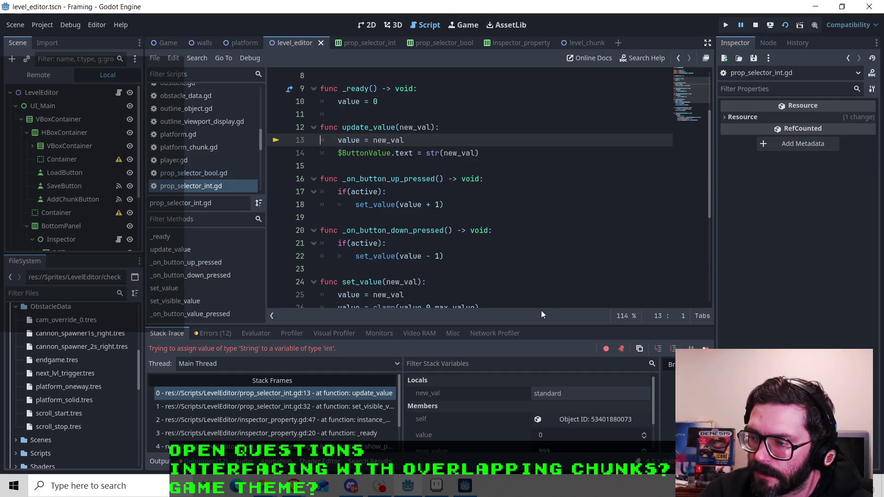
click(434, 271)
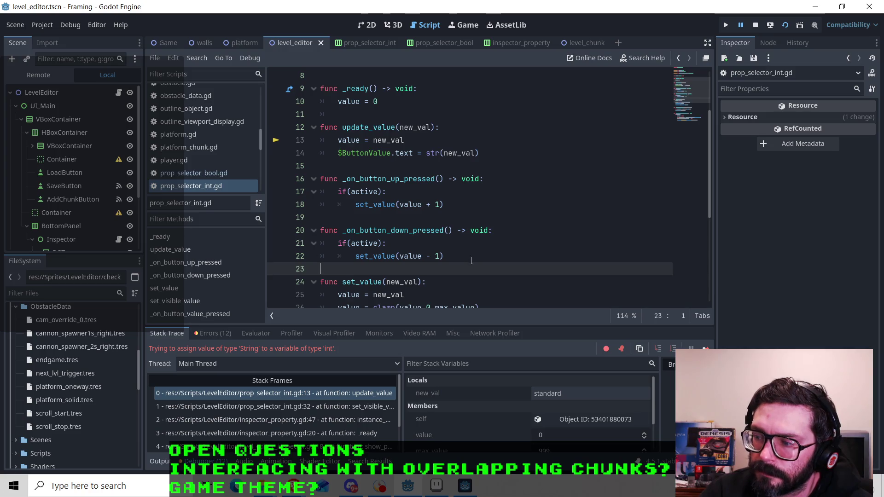
click(460, 256)
key(Up)
click(464, 252)
key(Up)
key(Up)
key(Up)
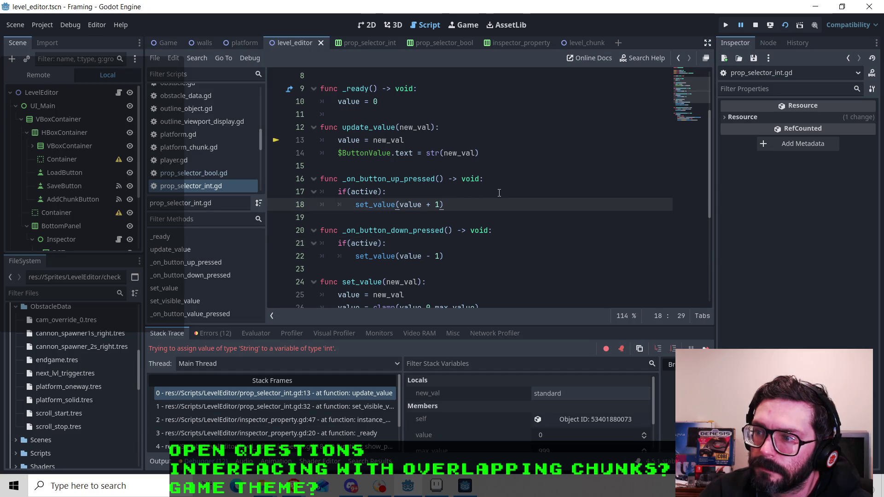
key(Up)
key(Down)
key(Down)
scroll(505, 227, down, 2)
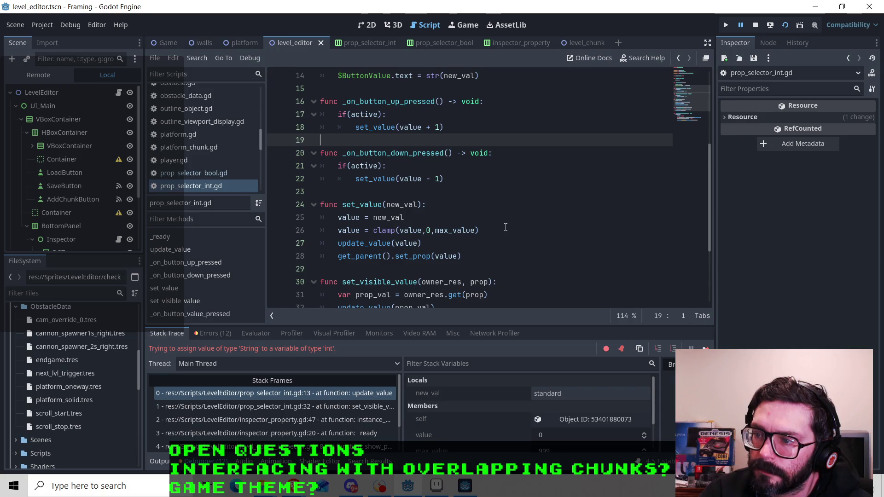
scroll(506, 226, up, 1)
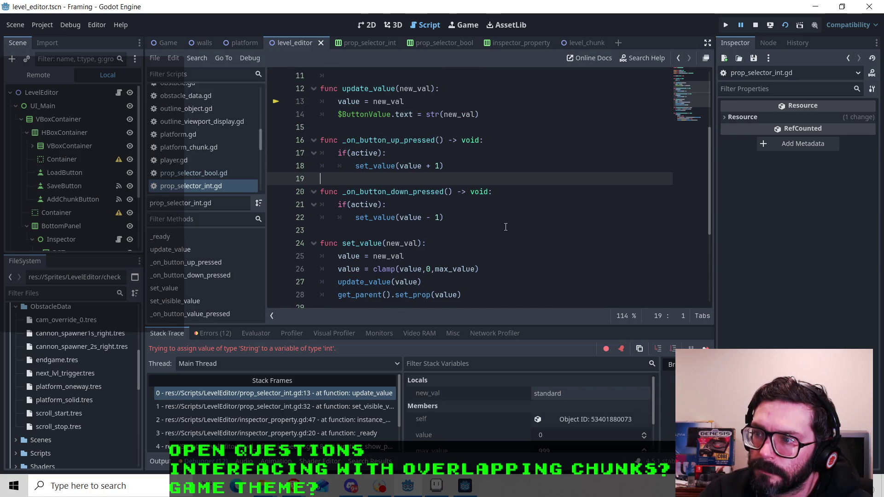
scroll(505, 227, down, 4)
scroll(515, 215, up, 2)
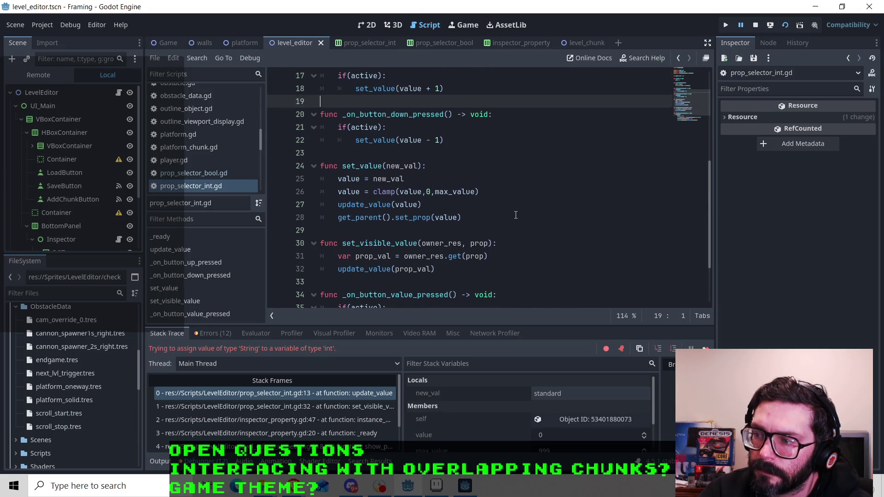
scroll(515, 215, up, 3)
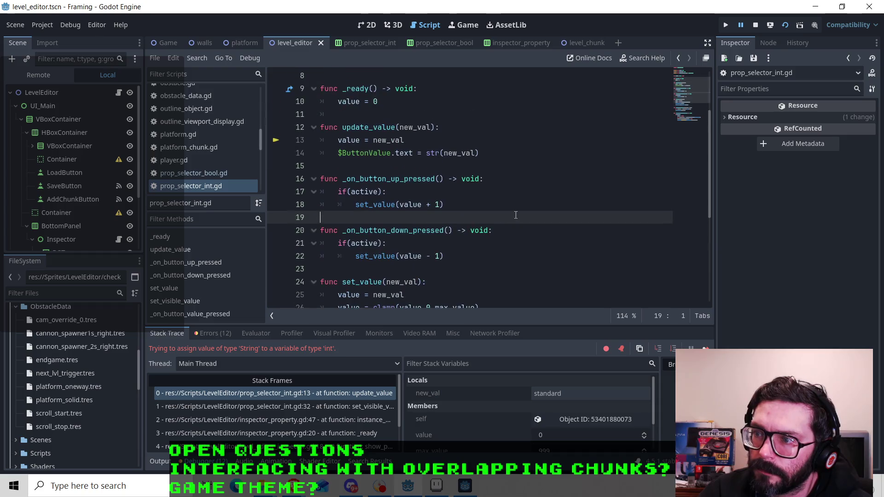
scroll(516, 215, down, 5)
scroll(515, 215, up, 2)
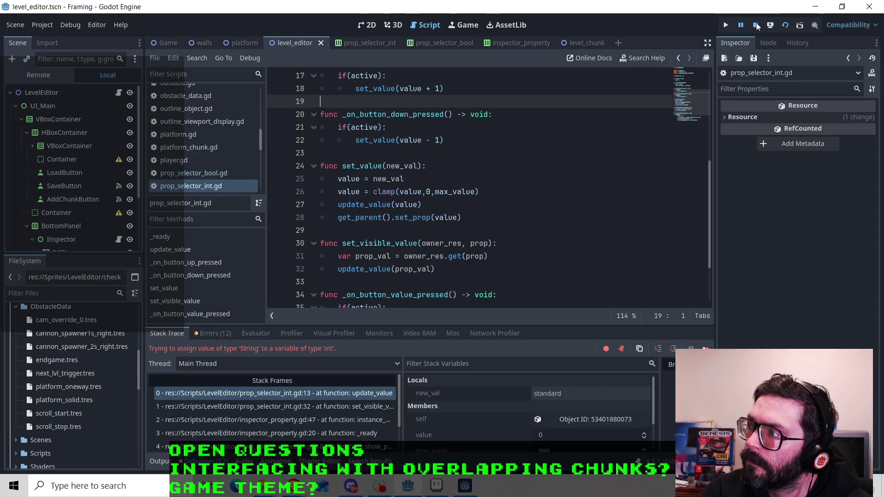
Stop the running game with F8, then return from the 2D view to prop_selector_int.gd.
key(F8)
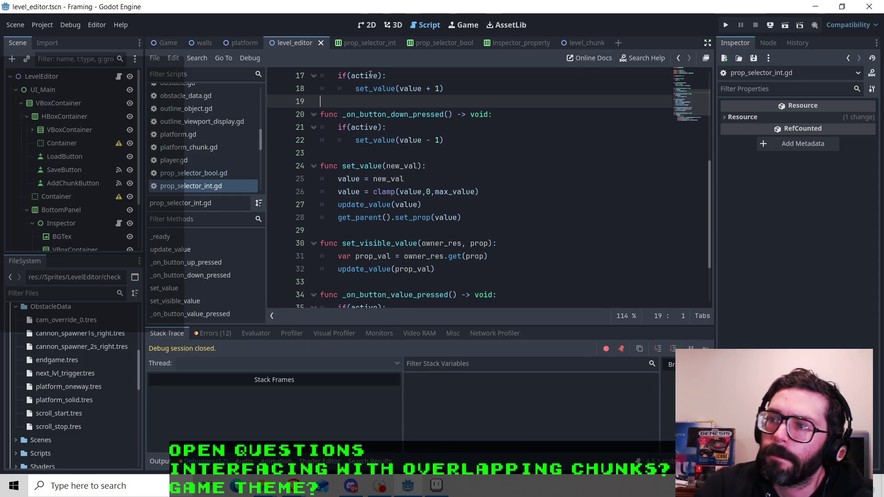
scroll(396, 121, up, 5)
scroll(403, 166, down, 2)
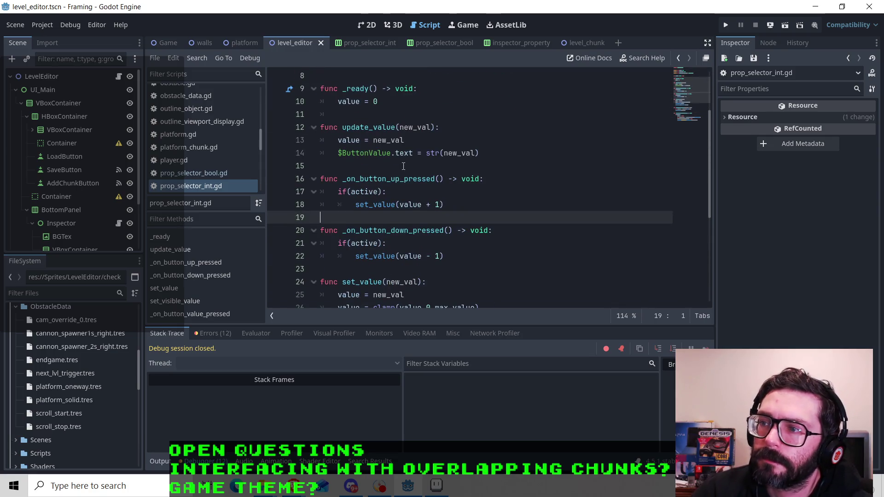
click(367, 25)
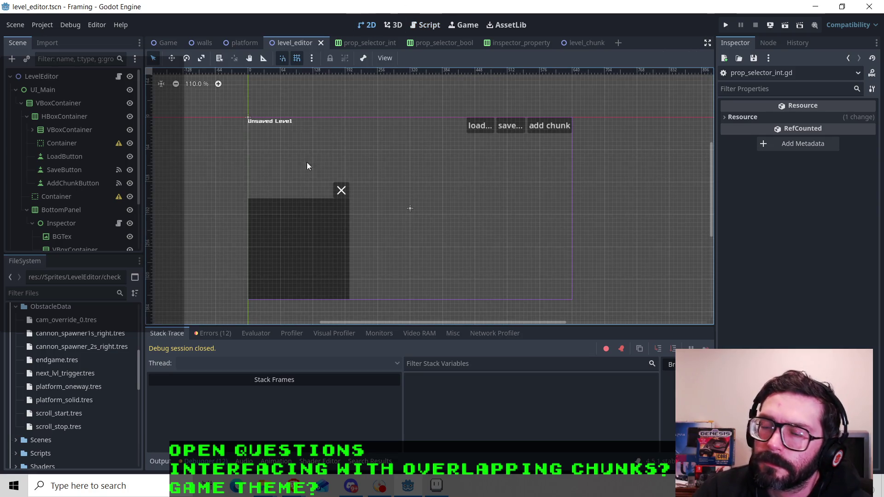
click(427, 26)
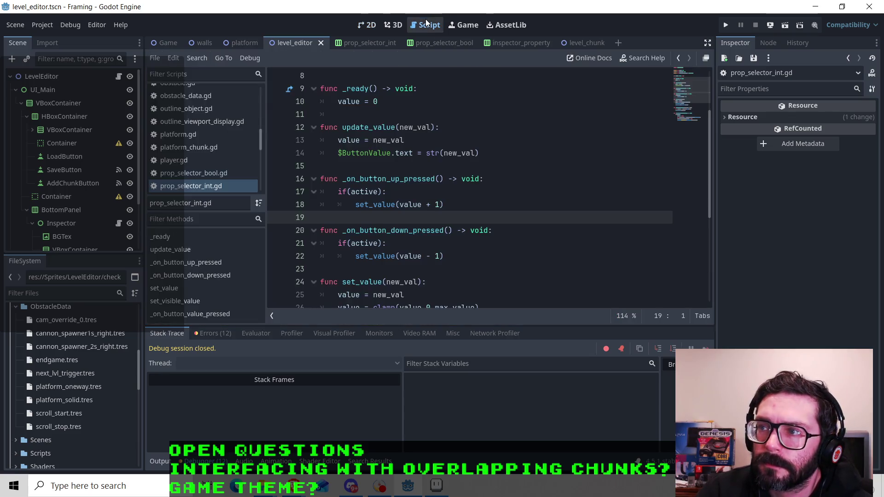
scroll(393, 201, down, 2)
scroll(393, 201, down, 3)
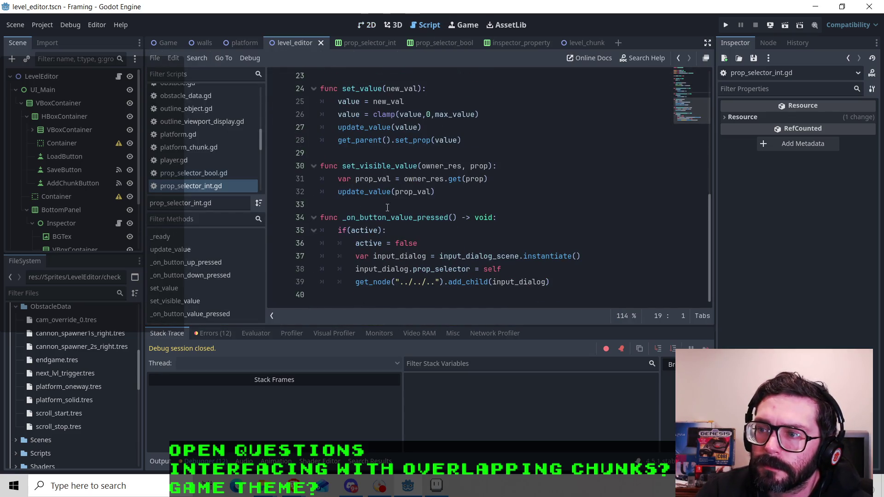
scroll(387, 208, up, 1)
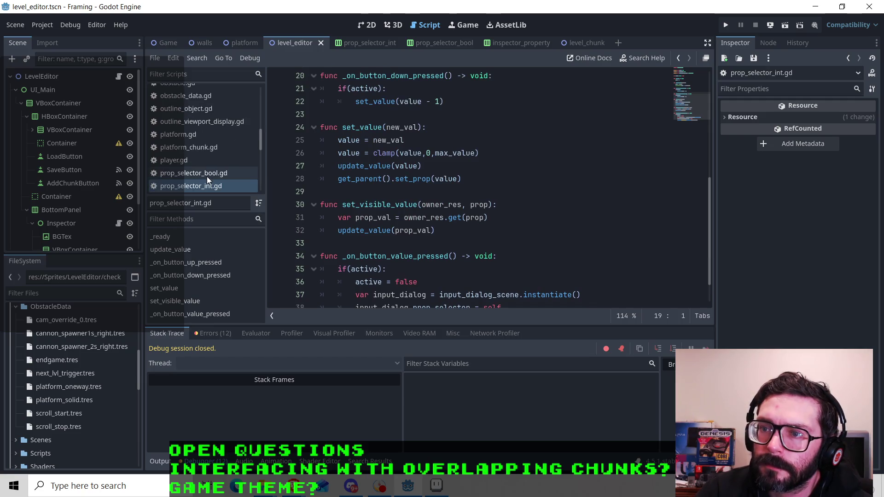
scroll(206, 176, up, 5)
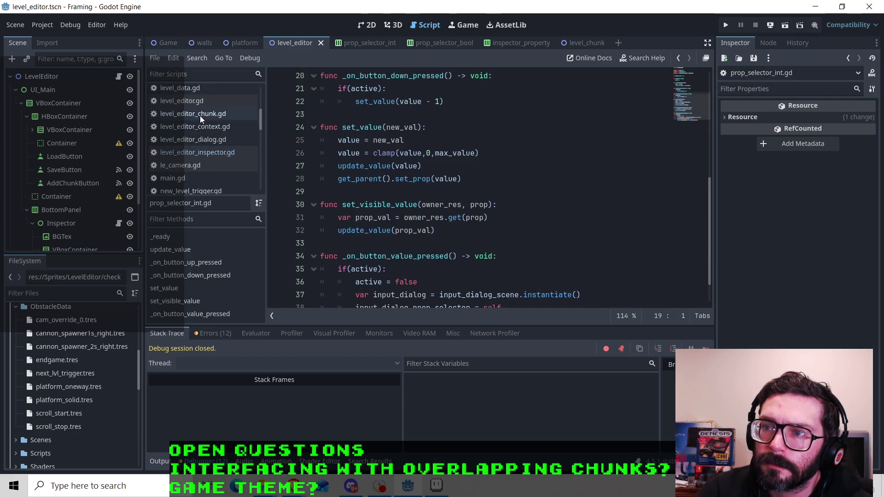
scroll(200, 115, up, 2)
In inspector_property.gd, cut the set_visible_value(owner_resource, prop_name) statement from line 47.
click(201, 102)
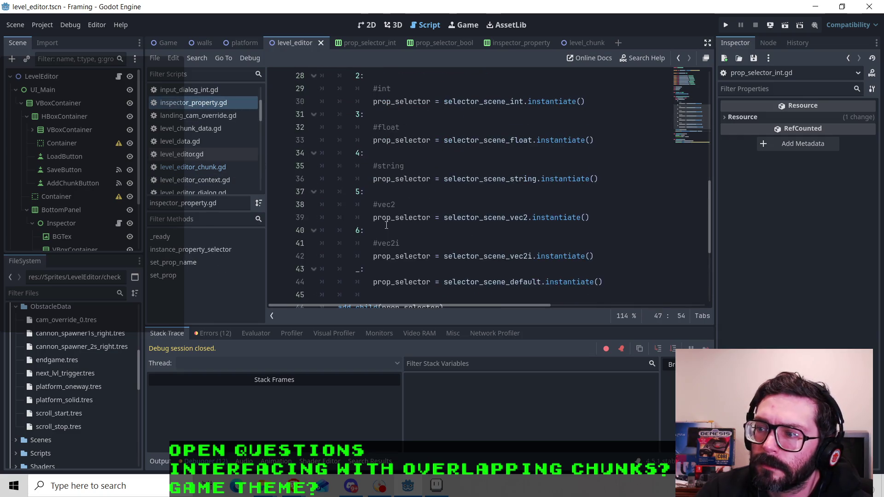
scroll(386, 225, down, 4)
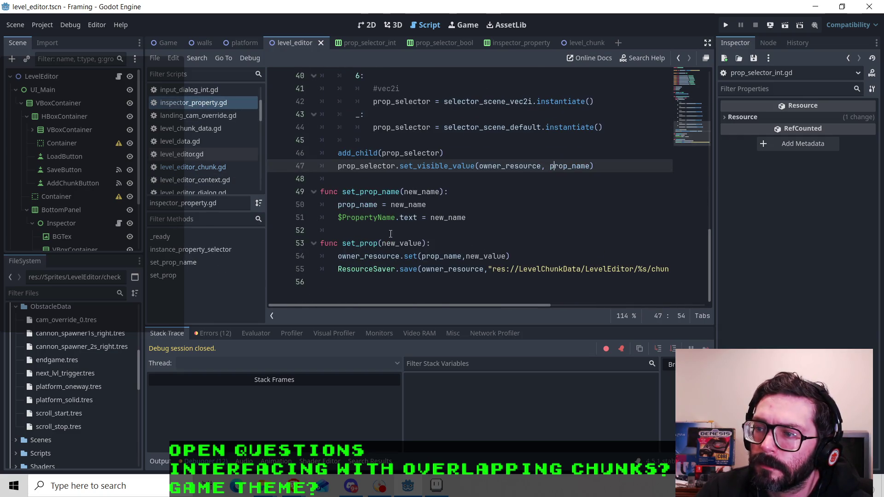
click(394, 243)
click(444, 165)
scroll(461, 193, up, 2)
scroll(461, 193, up, 1)
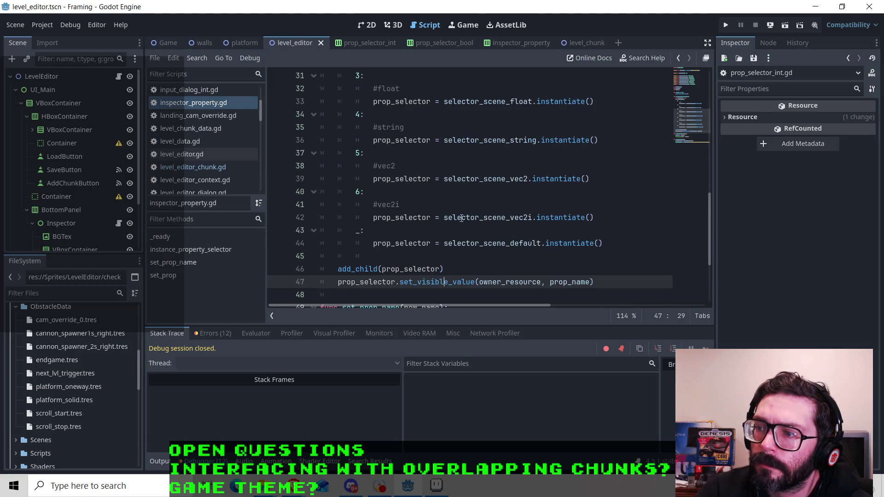
scroll(462, 193, down, 2)
drag(595, 204, 338, 205)
key(ctrl+c)
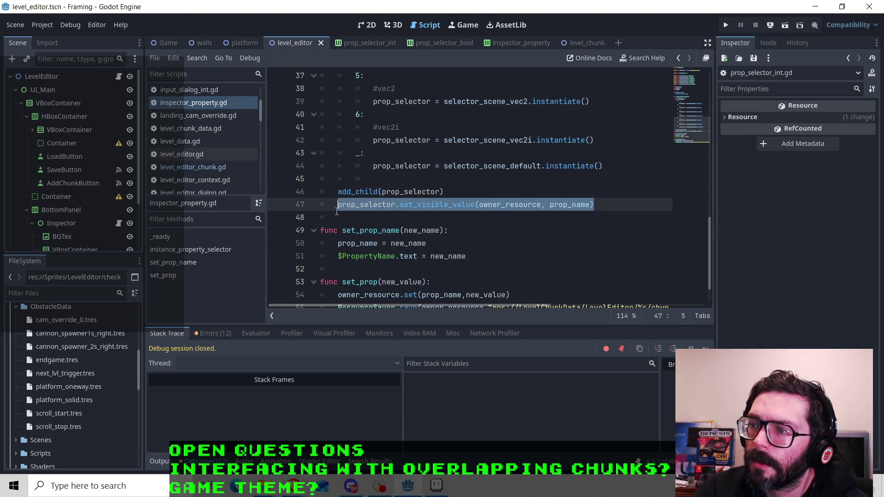
right_click(362, 205)
click(375, 258)
Paste the set_visible_value call under both the bool and int selector lines, and save.
scroll(400, 233, up, 2)
scroll(400, 232, up, 3)
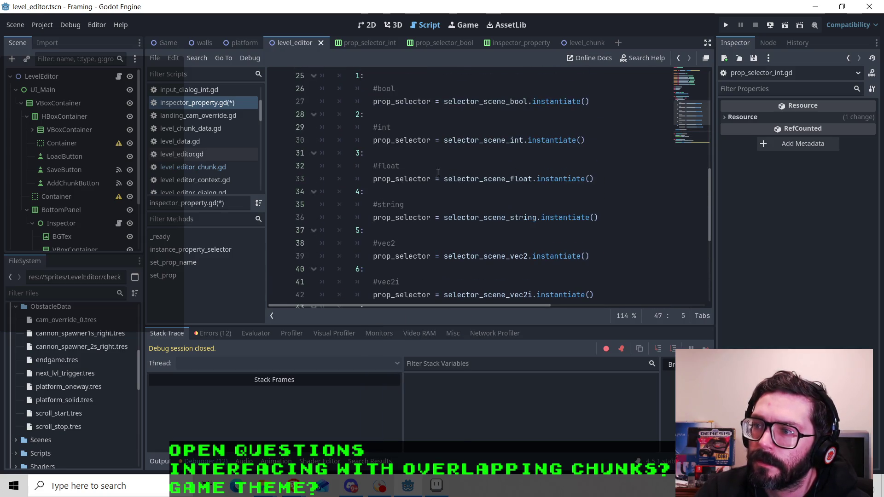
click(608, 140)
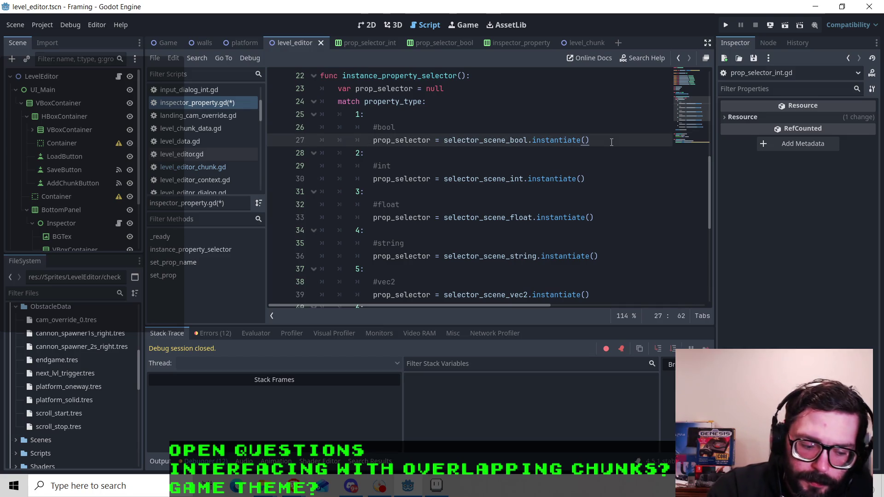
key(Return)
key(ctrl+v)
key(Down)
key(Down)
key(Down)
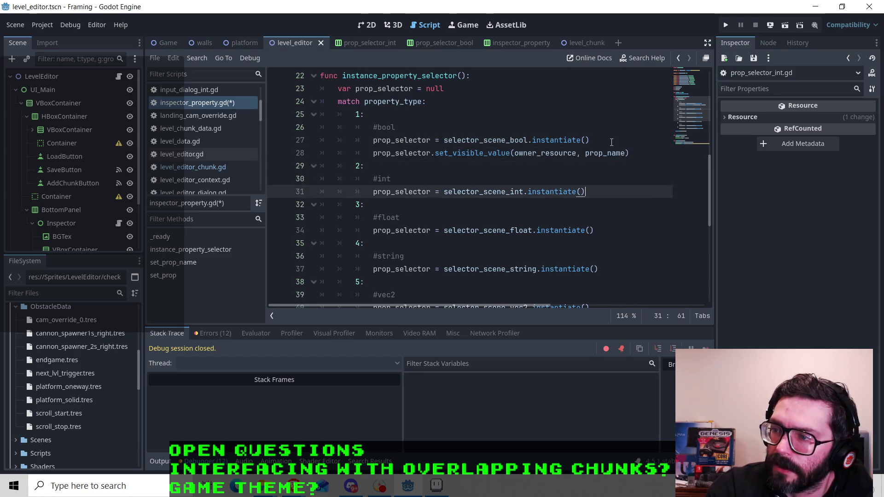
key(Return)
key(ctrl+v)
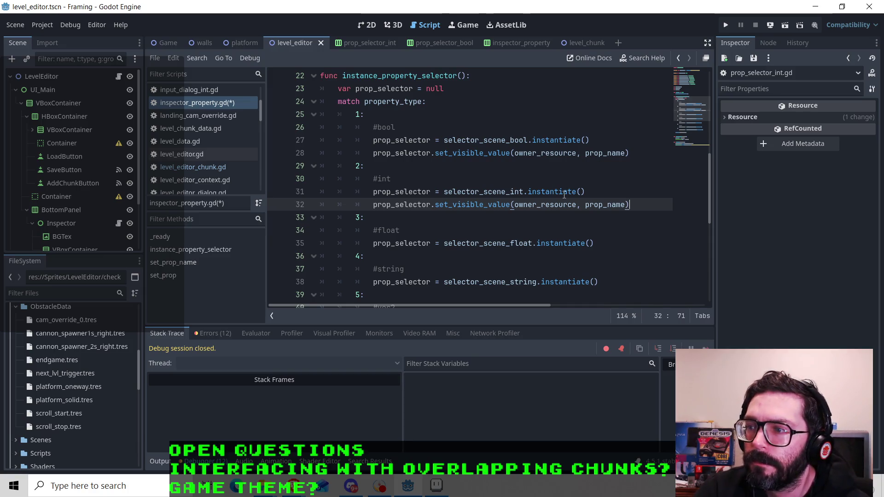
key(ctrl+s)
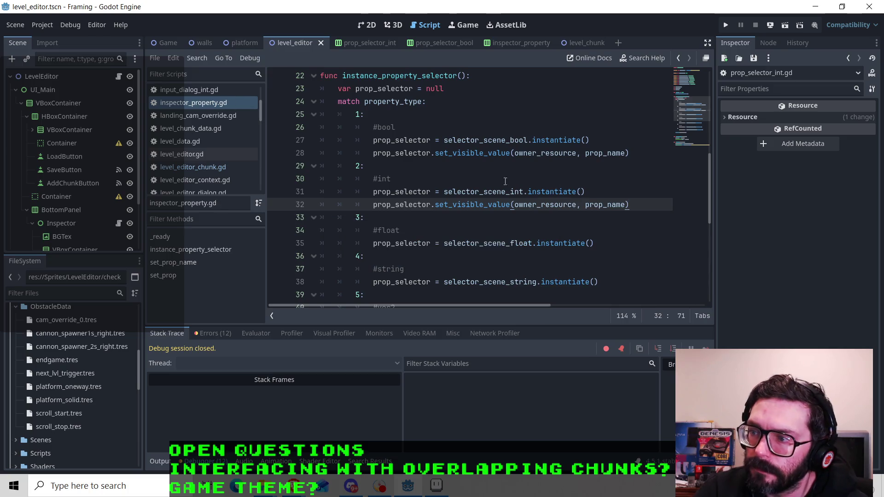
click(594, 189)
click(554, 181)
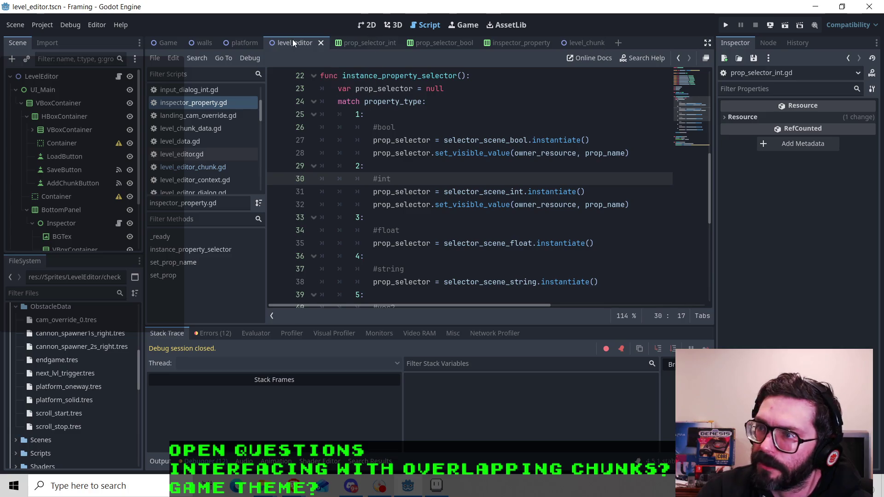
Run the level editor, add a chunk, open its property panel, then close the game.
click(786, 25)
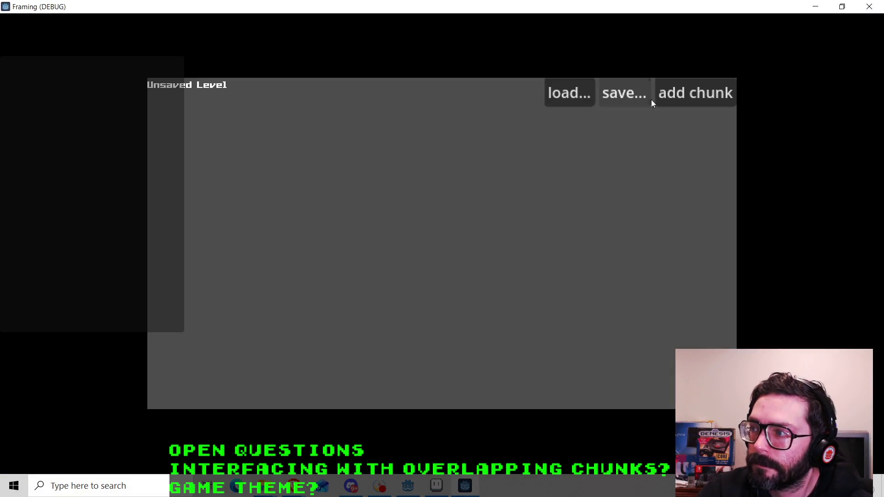
click(672, 94)
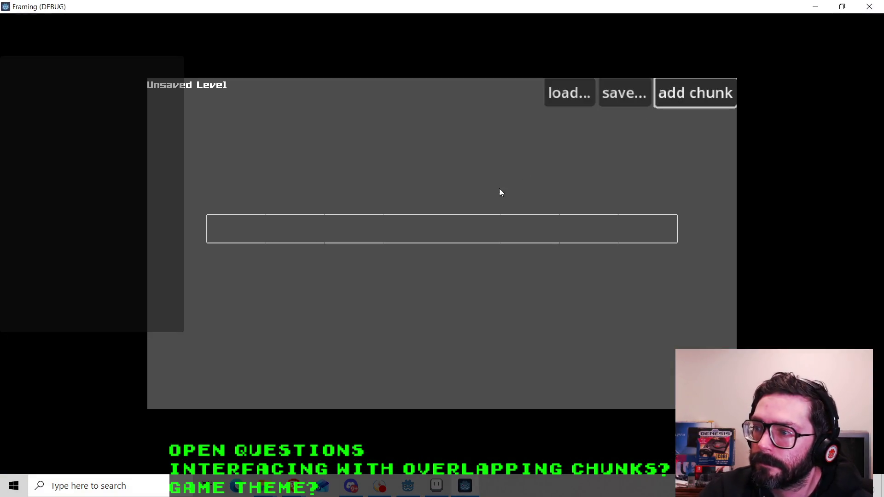
click(487, 230)
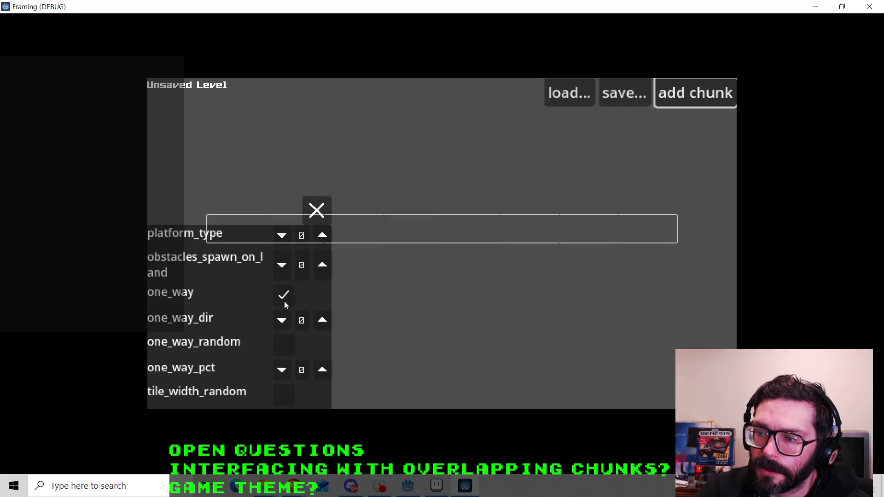
click(317, 209)
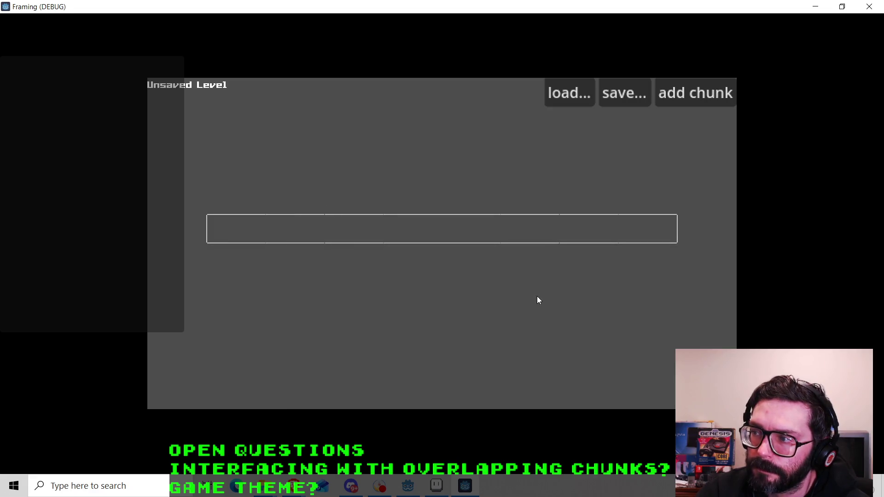
click(869, 6)
Expand LevelChunkData/LevelEditor/default in FileSystem and select chunk0.tres.
scroll(68, 367, up, 3)
click(26, 376)
click(69, 390)
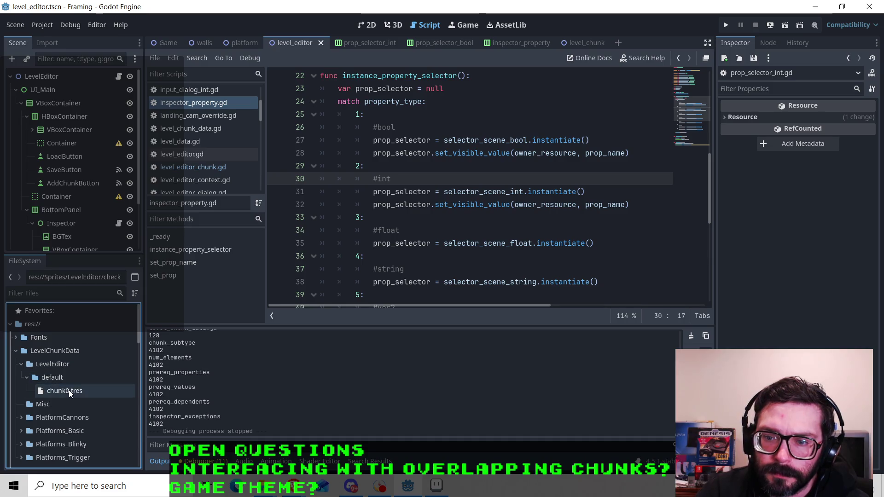
Open chunk0.tres in the Inspector as a PlatformChunk, then show the level_editor scene in 2D.
right_click(68, 390)
click(87, 274)
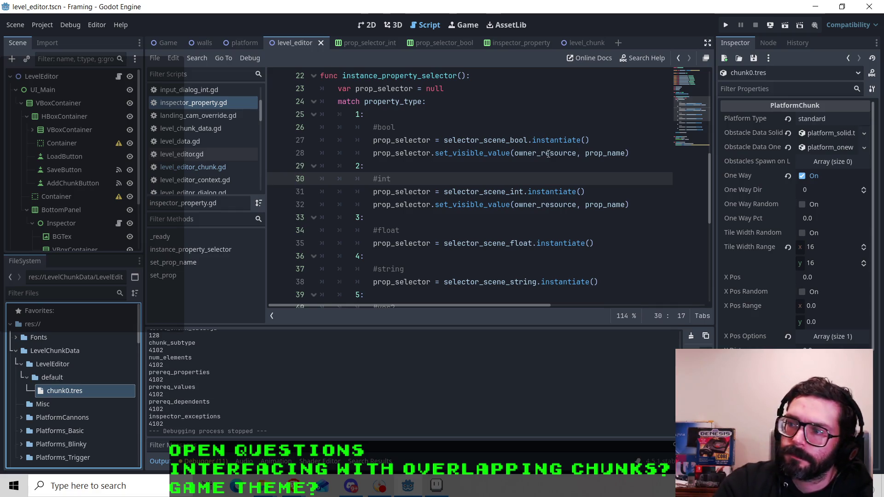
mouse_move(548, 154)
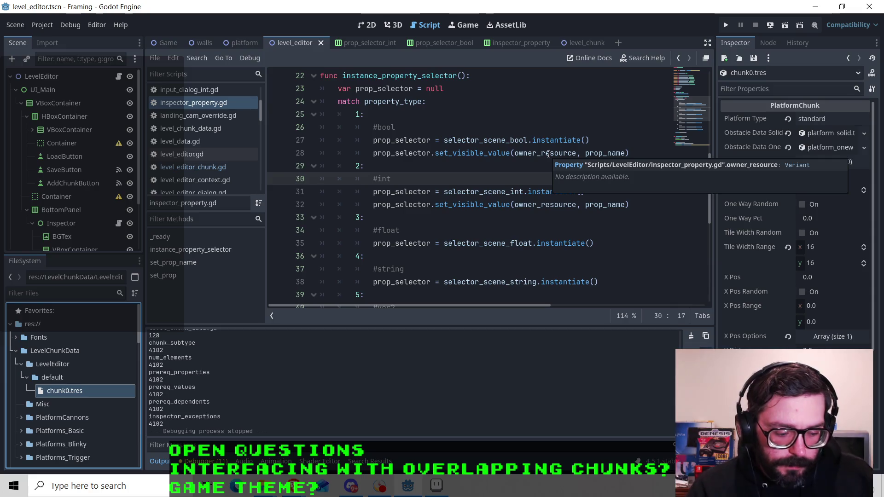
click(453, 117)
click(429, 127)
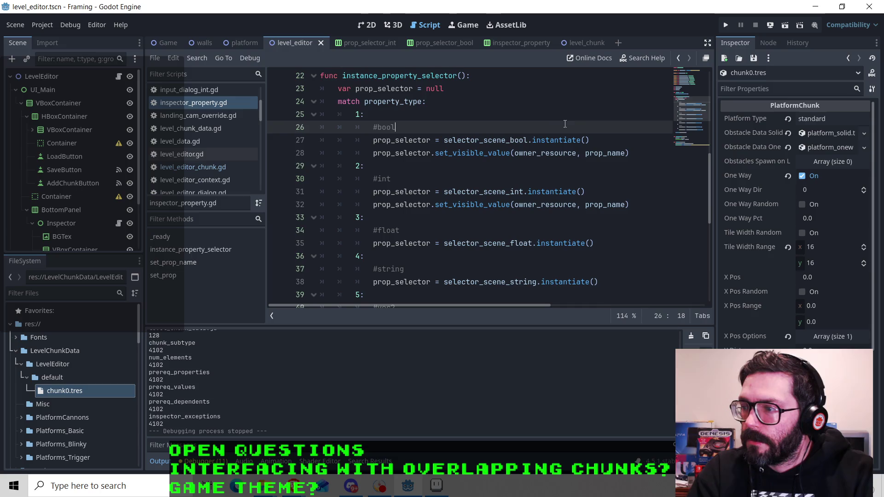
click(373, 26)
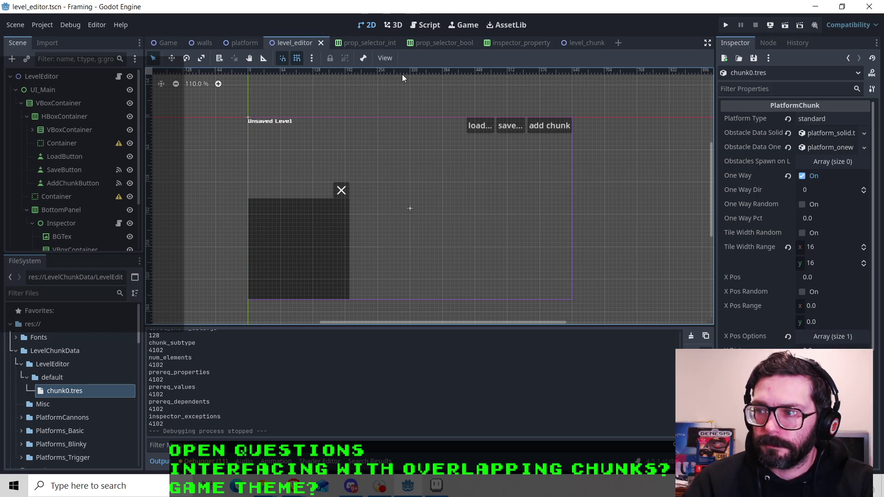
Delete chunk0.tres from FileSystem, confirming Remove, and switch back to the script editor.
right_click(55, 389)
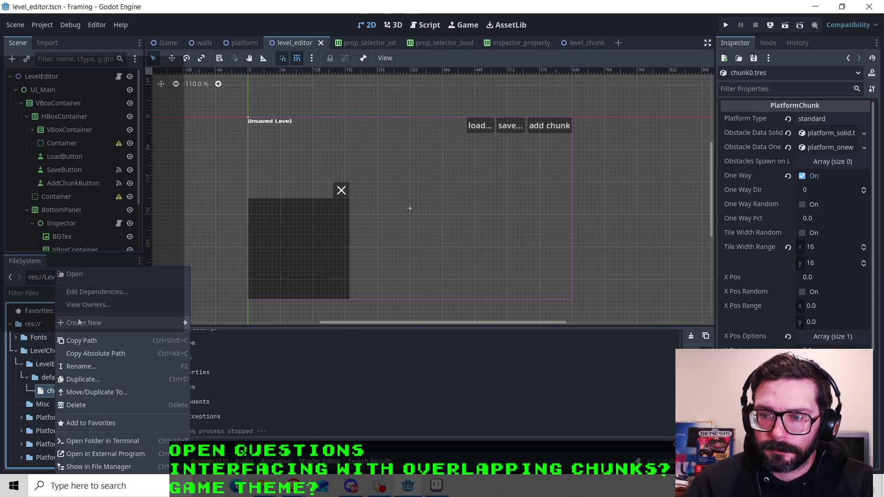
click(75, 404)
click(408, 291)
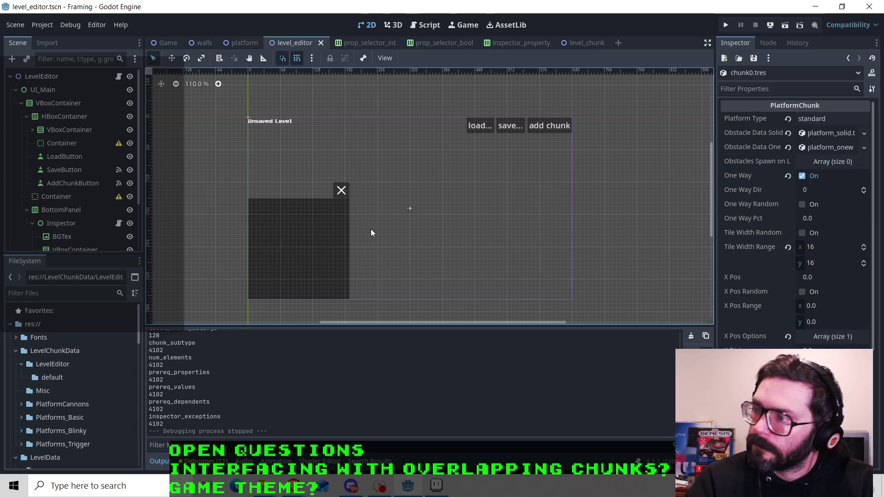
click(430, 25)
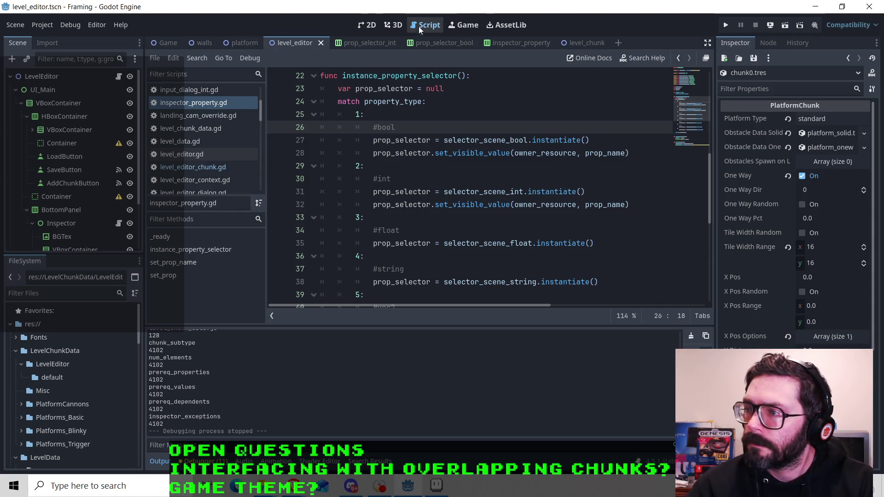
Review _on_add_chunk_button_pressed in level_editor.gd: new_chunk instantiation, add_child, and index_in_lvl lines.
click(189, 154)
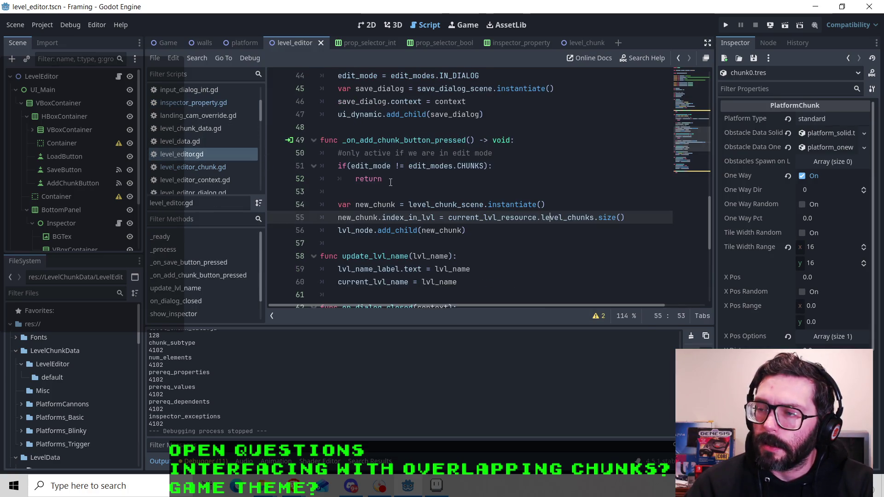
click(434, 193)
click(569, 199)
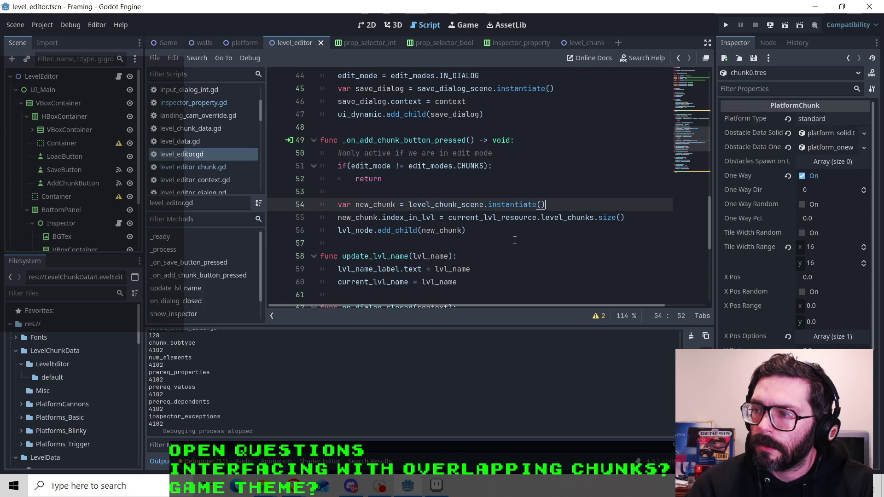
mouse_move(502, 306)
mouse_down()
mouse_move(581, 308)
mouse_move(472, 307)
mouse_up()
click(486, 231)
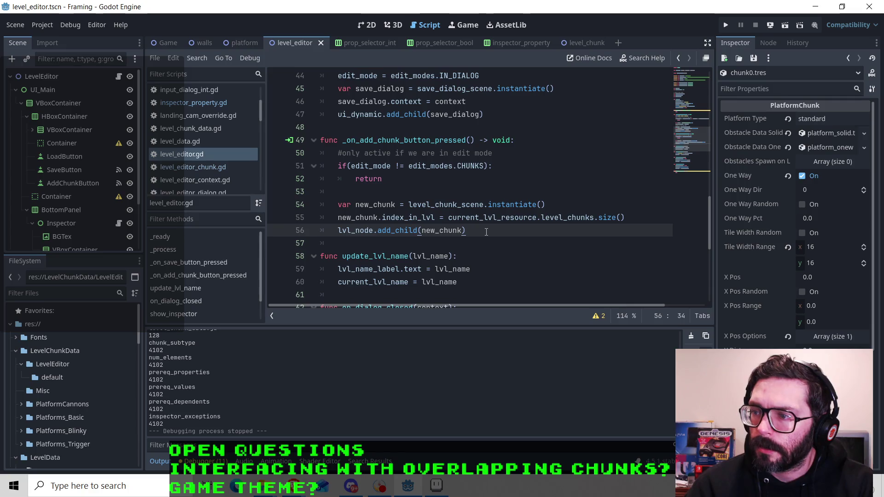
click(456, 232)
click(402, 232)
click(457, 231)
click(542, 214)
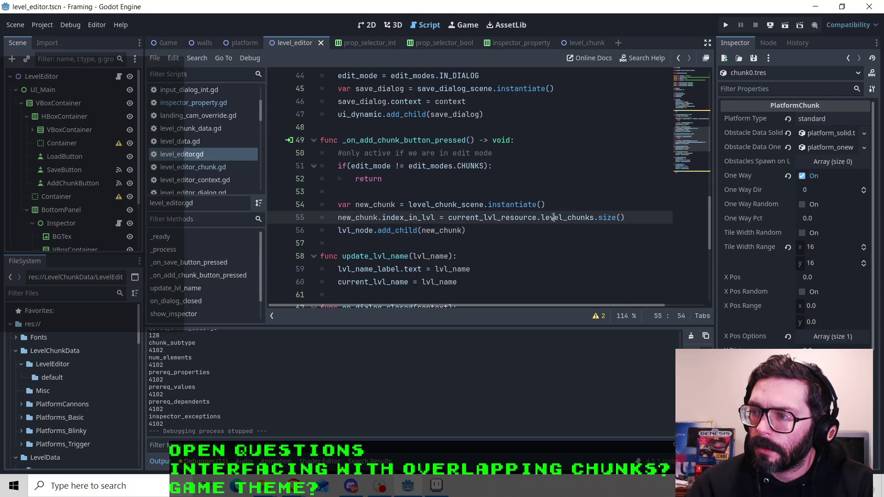
click(483, 254)
click(445, 187)
click(570, 204)
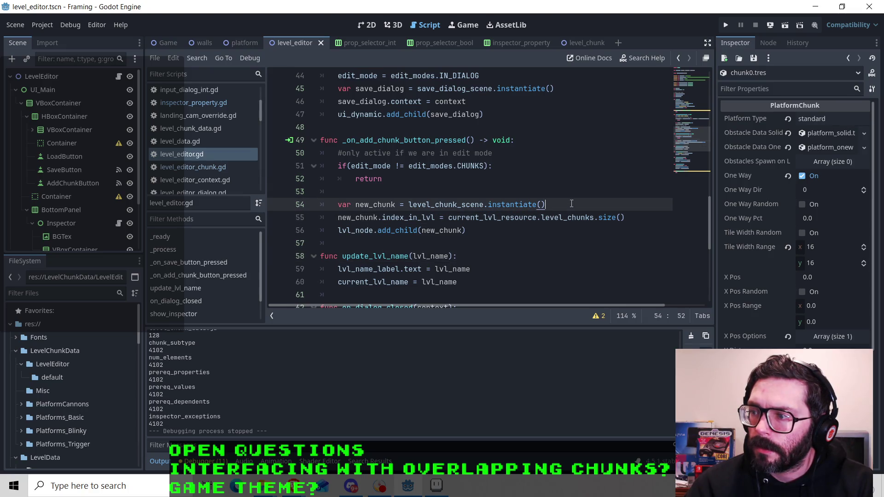
Open level_editor_chunk.gd and inspect the render() header and x_pos_options on line 48.
click(200, 167)
scroll(423, 171, up, 4)
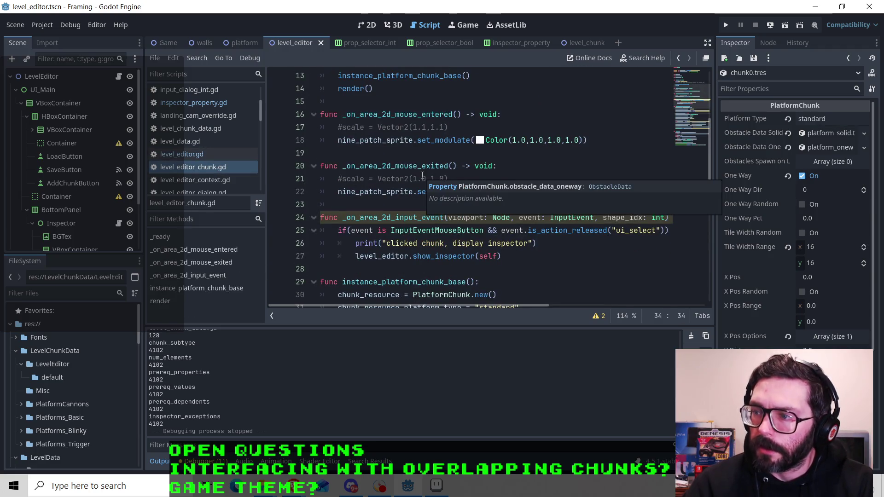
scroll(422, 175, up, 4)
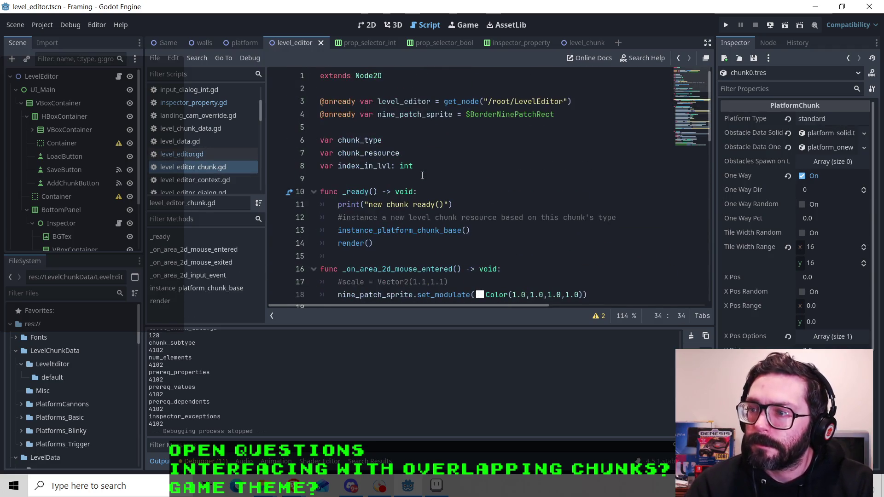
scroll(502, 224, down, 7)
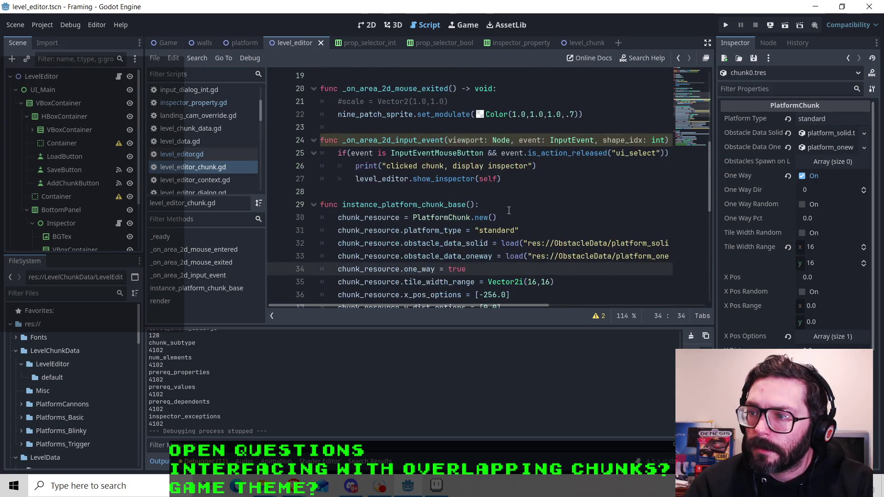
scroll(505, 212, down, 3)
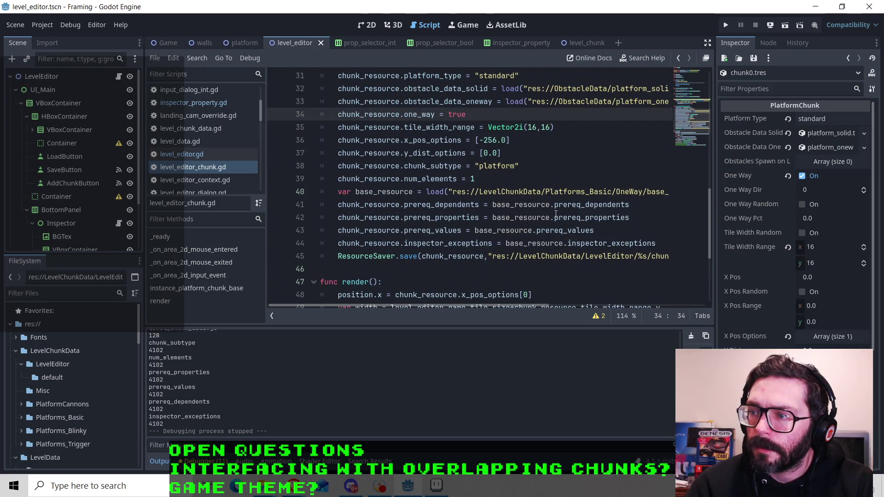
scroll(556, 209, down, 4)
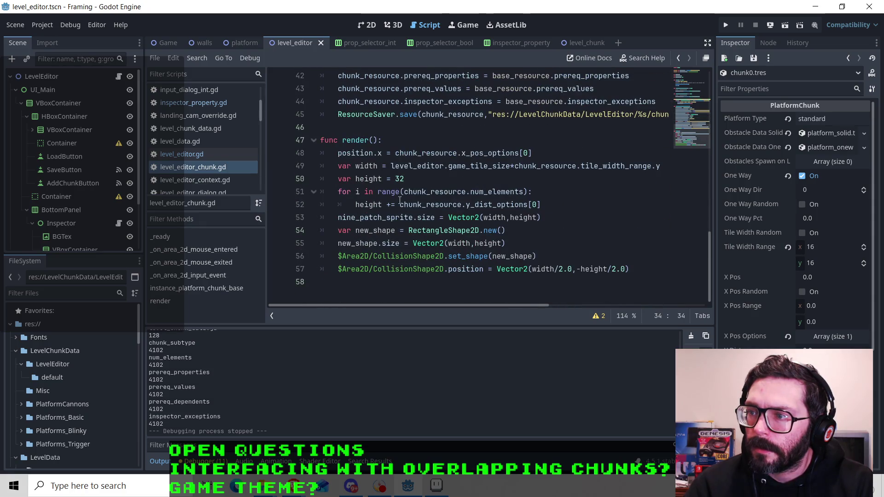
click(377, 141)
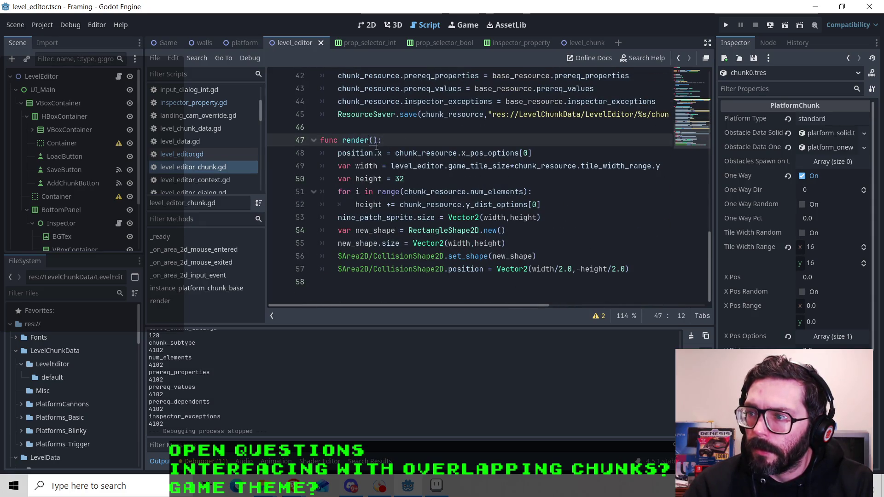
click(484, 153)
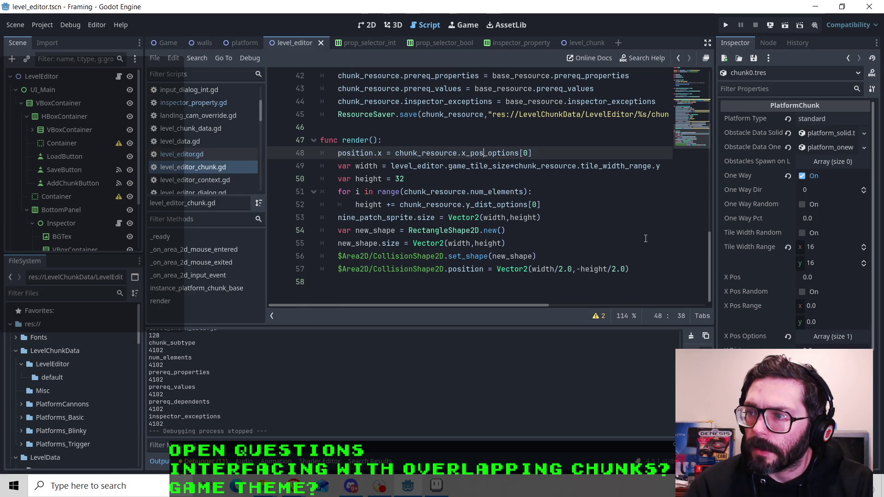
Examine render()'s hard-coded height value 32, then return to level_editor.gd.
scroll(598, 258, up, 1)
scroll(583, 268, down, 1)
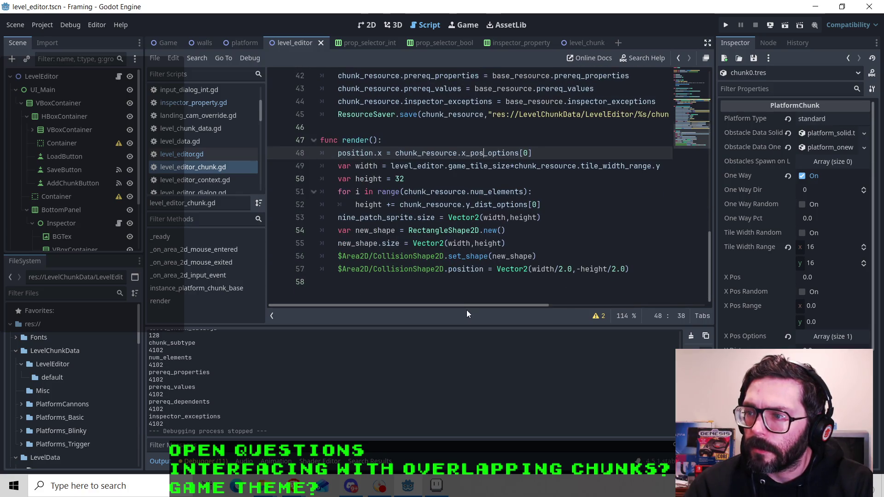
click(402, 180)
mouse_move(440, 302)
mouse_down()
mouse_move(471, 305)
mouse_move(403, 296)
mouse_up()
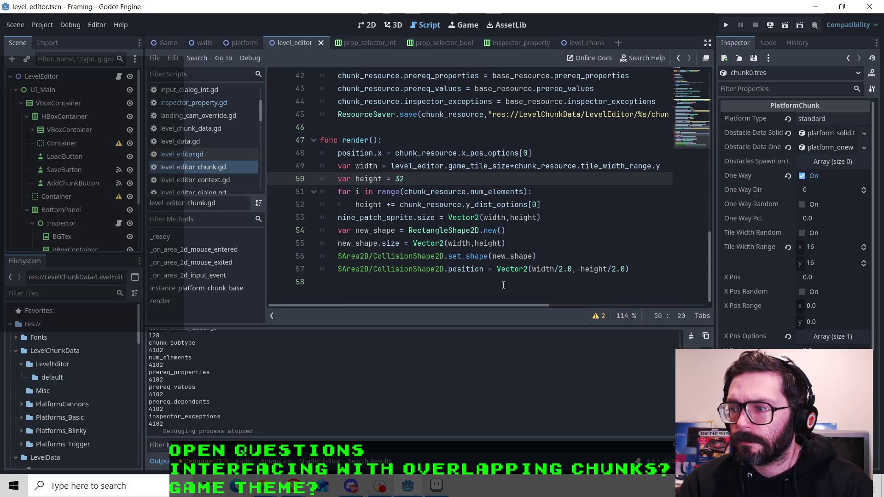
mouse_move(421, 307)
mouse_down()
mouse_move(462, 307)
mouse_move(417, 308)
mouse_up()
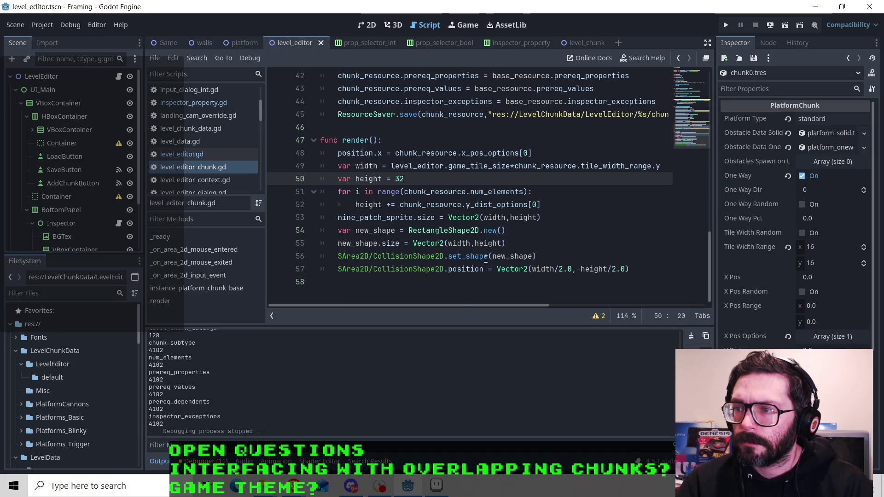
scroll(487, 259, up, 9)
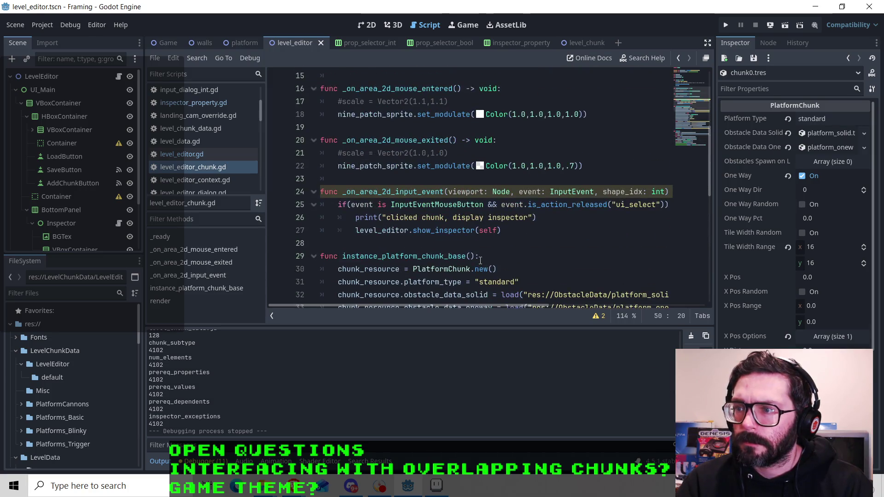
scroll(480, 261, up, 1)
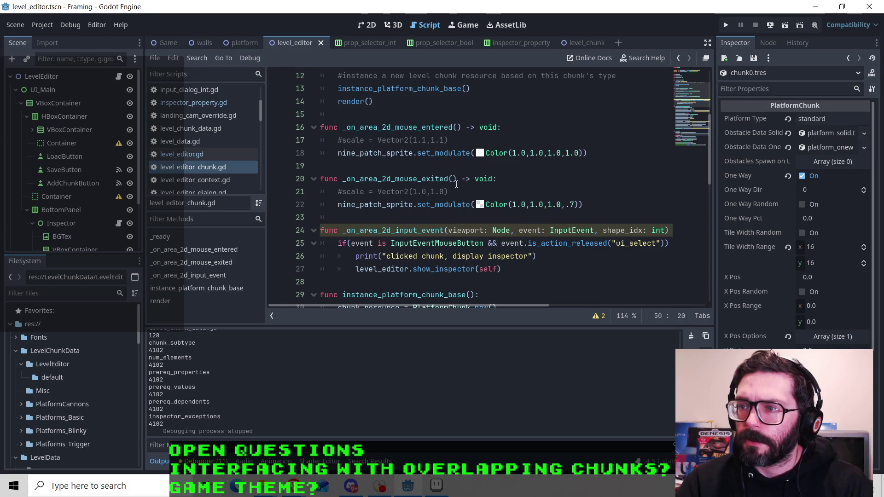
scroll(456, 184, up, 3)
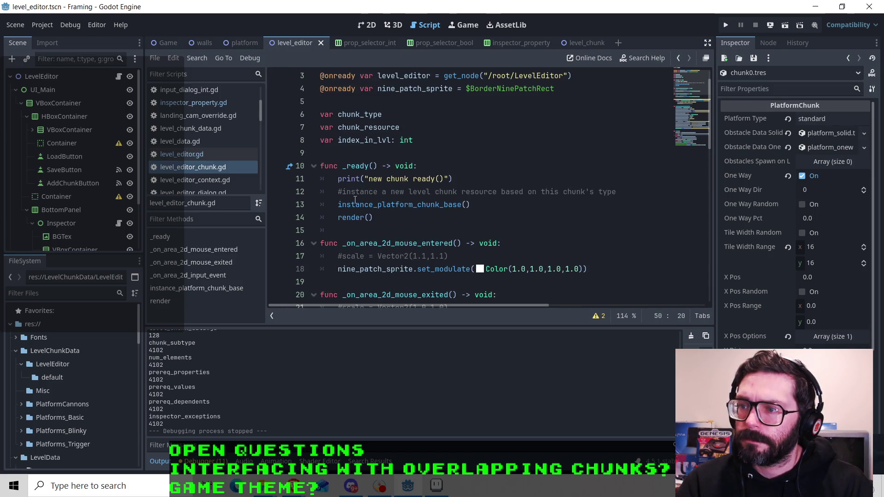
scroll(339, 195, up, 1)
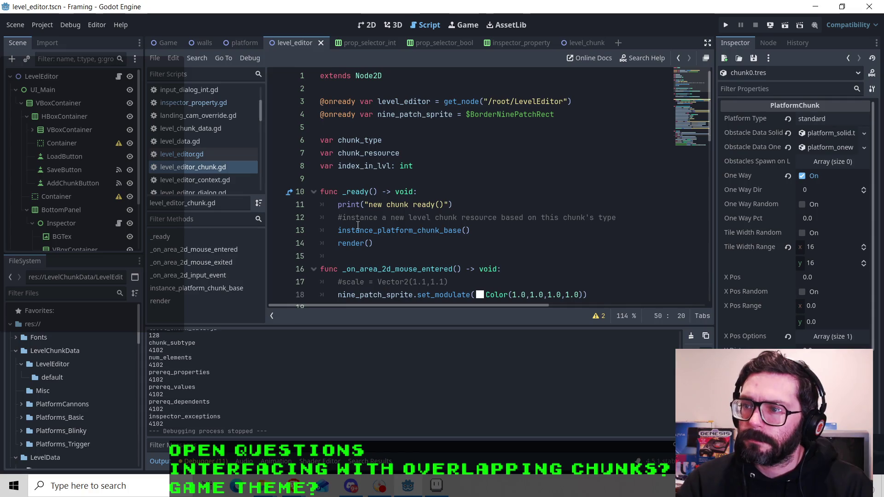
mouse_move(358, 226)
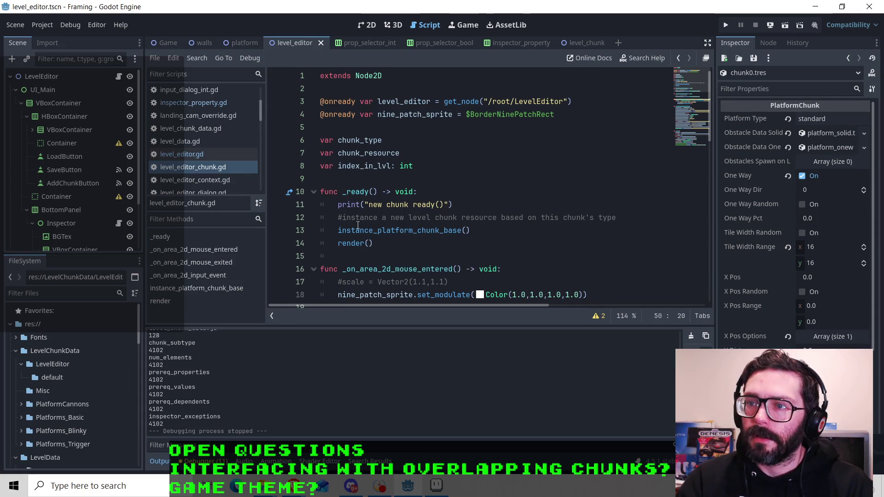
click(183, 152)
scroll(403, 208, up, 9)
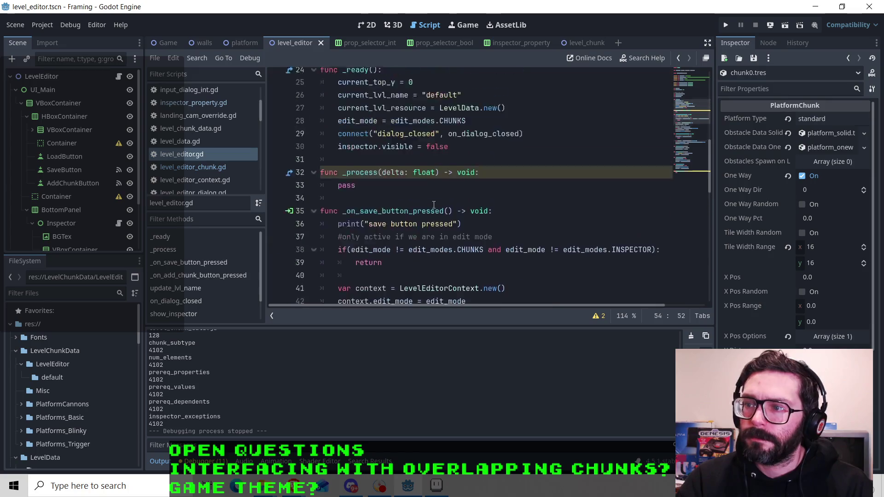
scroll(504, 189, up, 1)
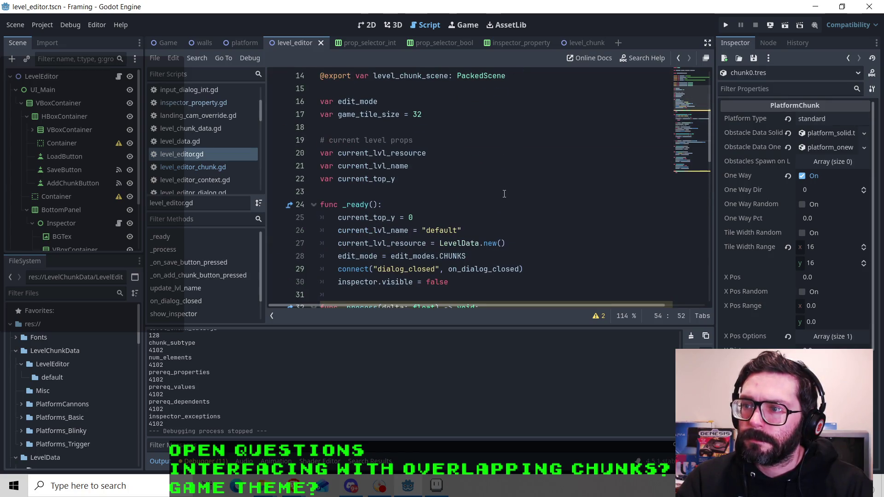
click(407, 178)
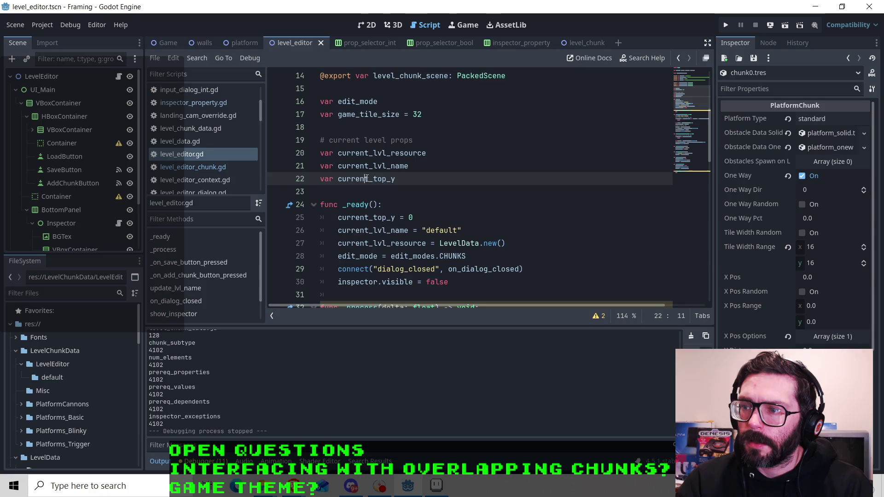
scroll(461, 179, down, 2)
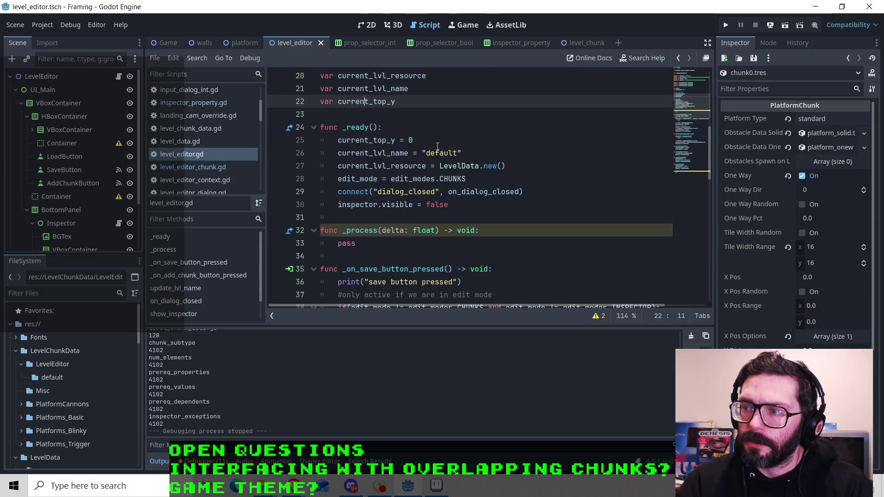
click(453, 140)
click(460, 153)
click(501, 166)
click(496, 180)
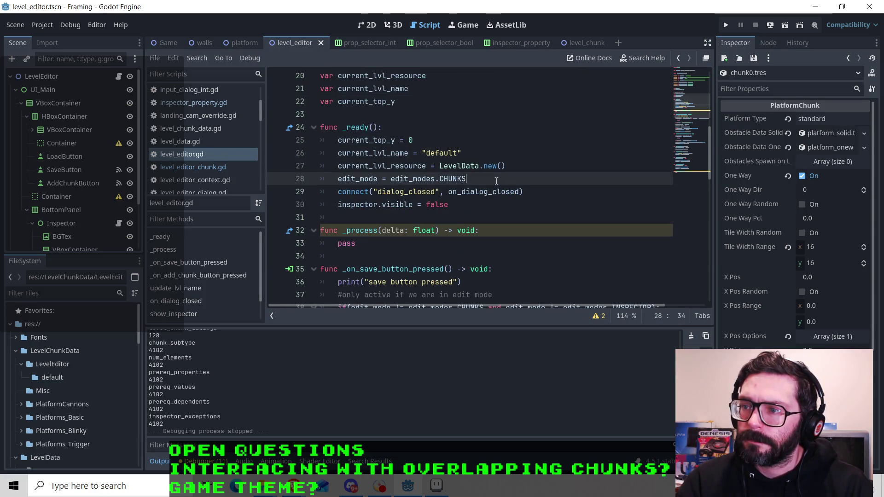
scroll(496, 180, down, 4)
scroll(551, 202, down, 5)
click(491, 193)
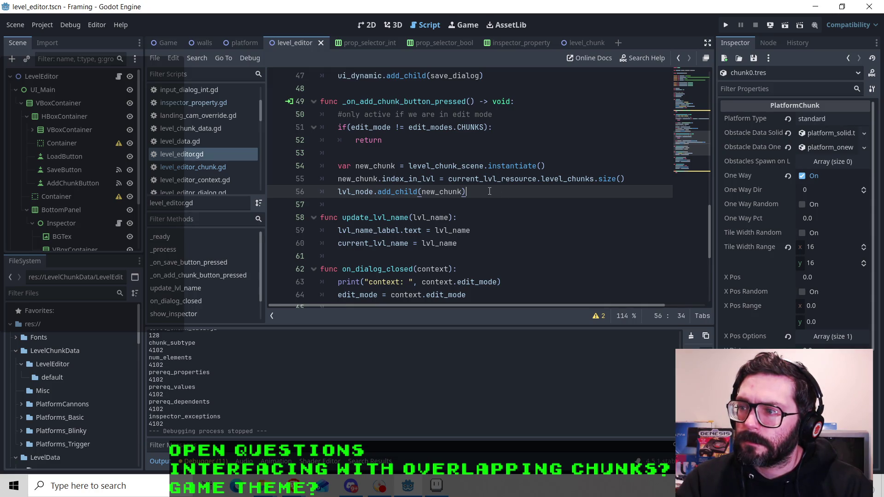
scroll(489, 191, down, 4)
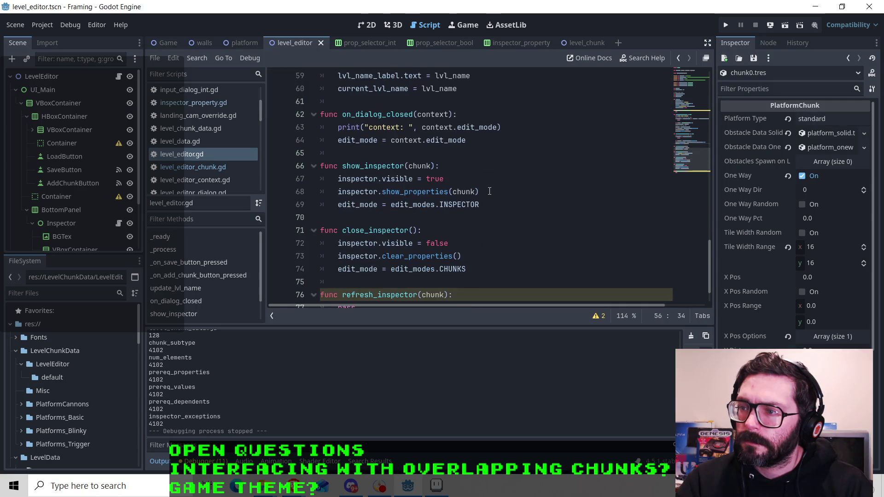
scroll(489, 191, down, 1)
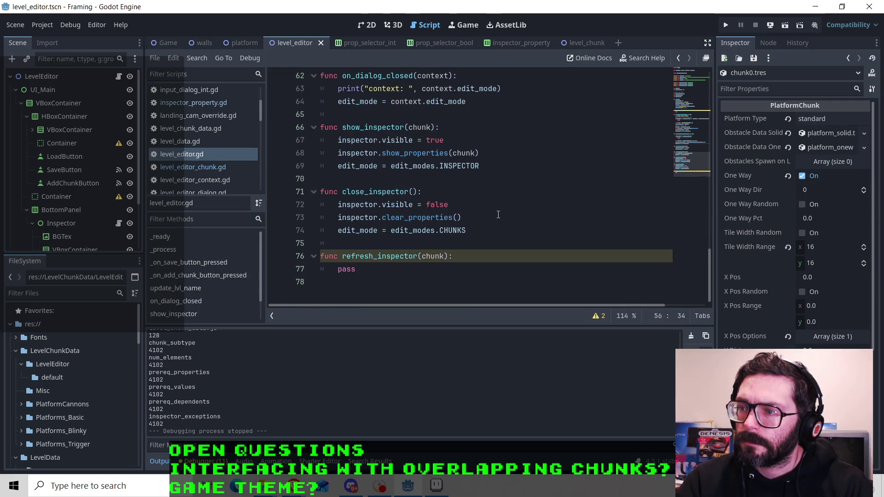
scroll(500, 212, up, 5)
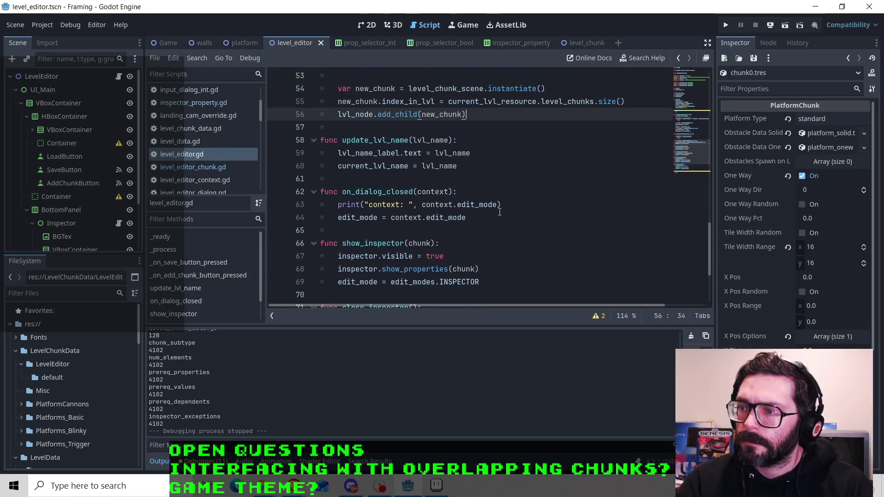
scroll(478, 201, up, 1)
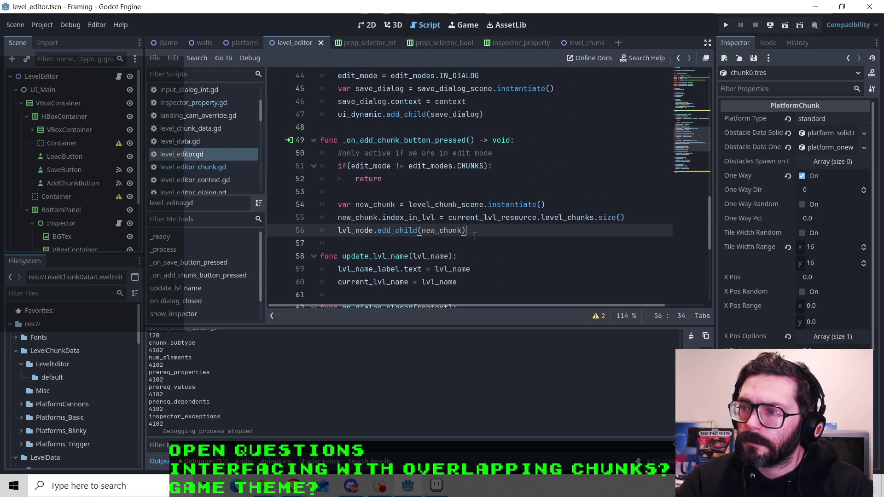
click(396, 217)
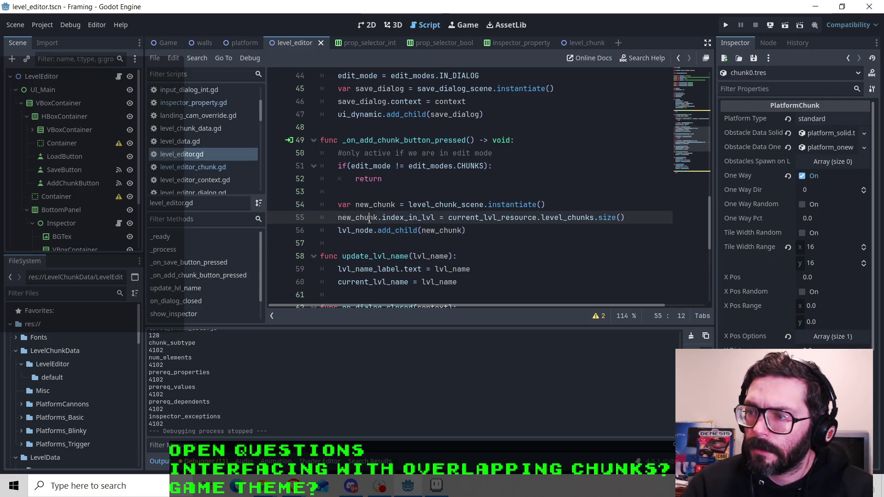
click(389, 206)
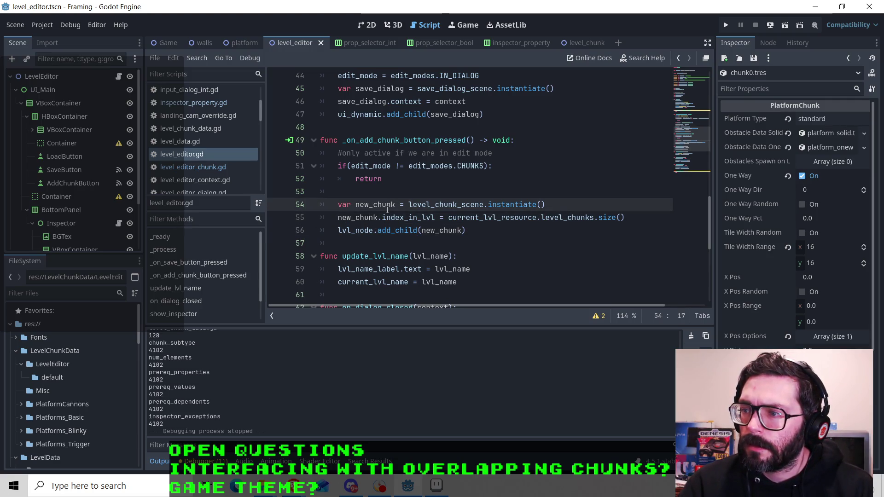
key(Down)
key(Down)
key(End)
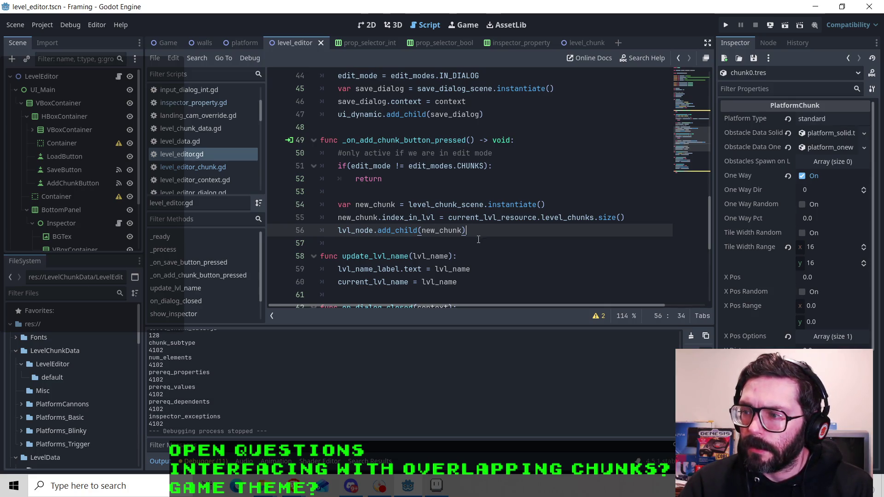
Add 'current_top_y += new_chunk.height' after add_child, then open level_editor_chunk.gd.
key(Return)
text(curr)
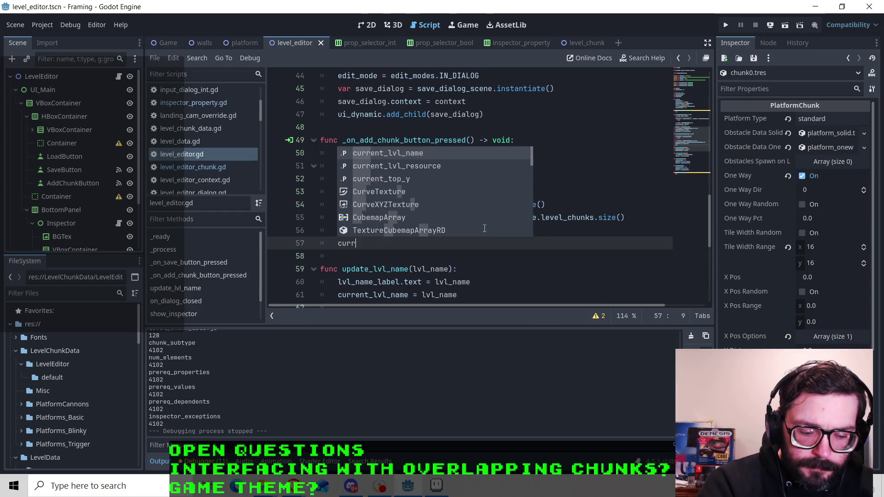
text(ent_top_y)
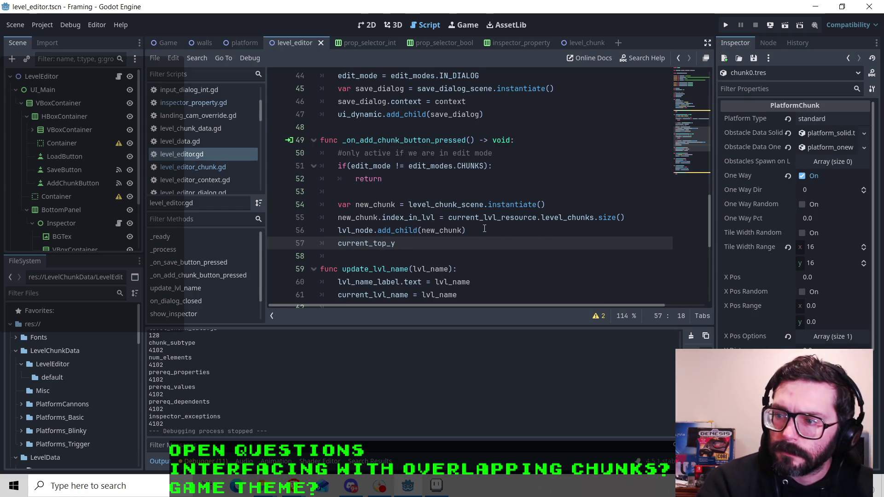
text( += new_chunk)
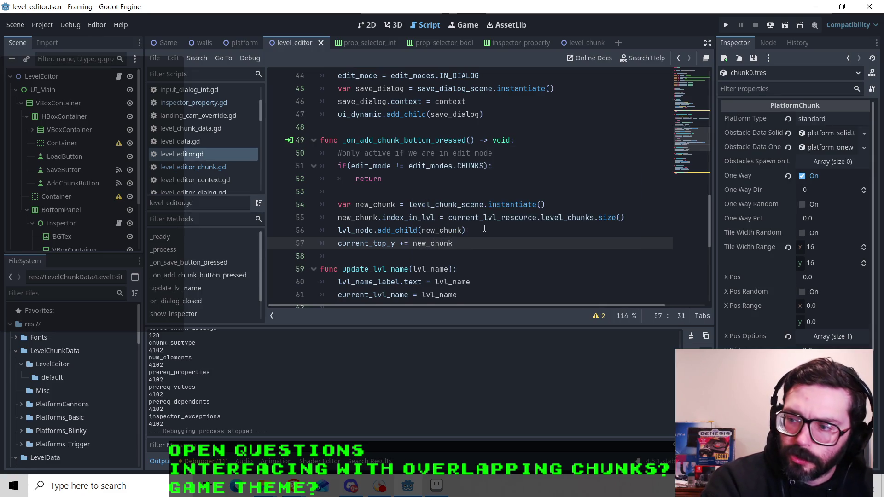
key(Down)
key(Up)
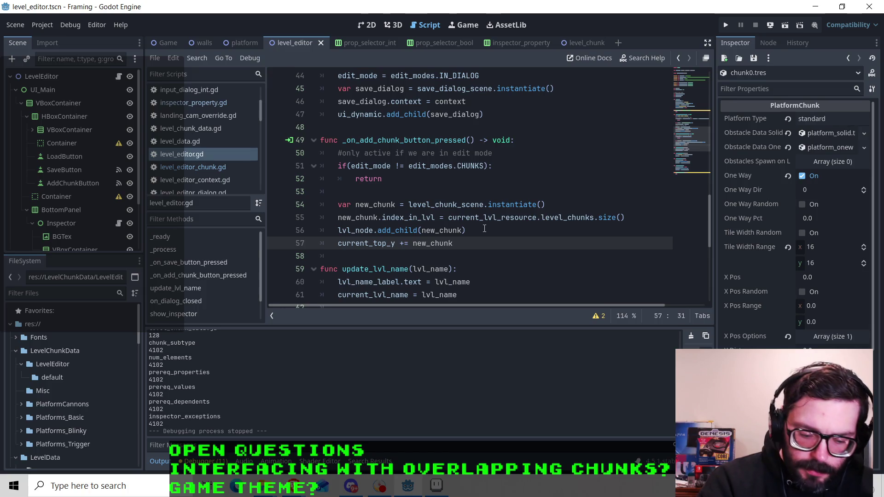
text(.height)
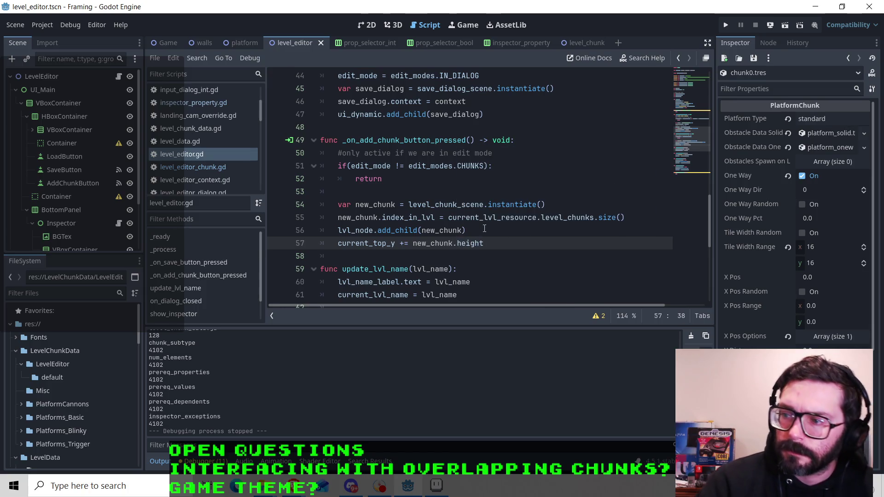
click(192, 166)
click(400, 152)
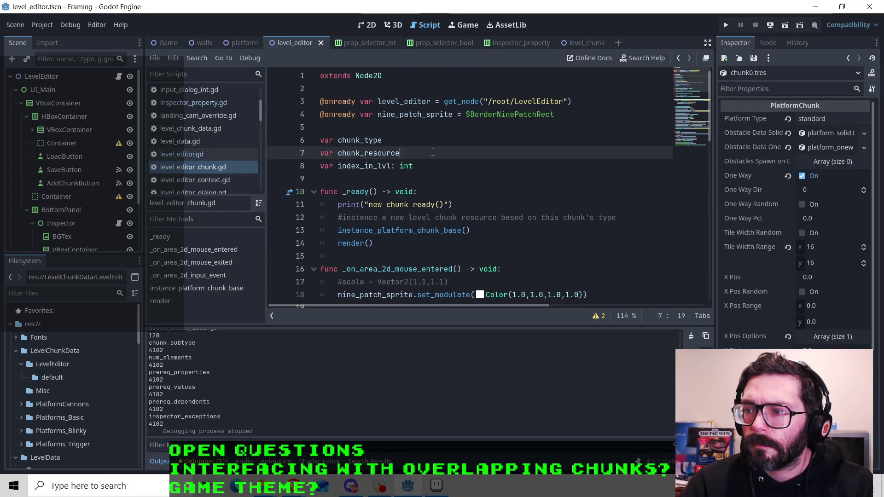
Add a 'var chunk_height' declaration below index_in_lvl in level_editor_chunk.gd and save.
scroll(434, 153, down, 9)
scroll(397, 196, down, 5)
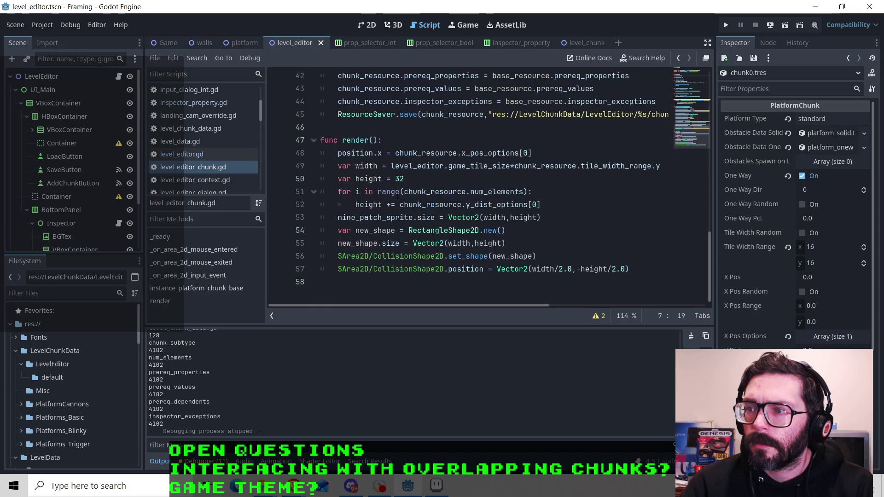
scroll(369, 175, up, 1)
scroll(382, 180, down, 1)
click(408, 179)
scroll(397, 187, up, 11)
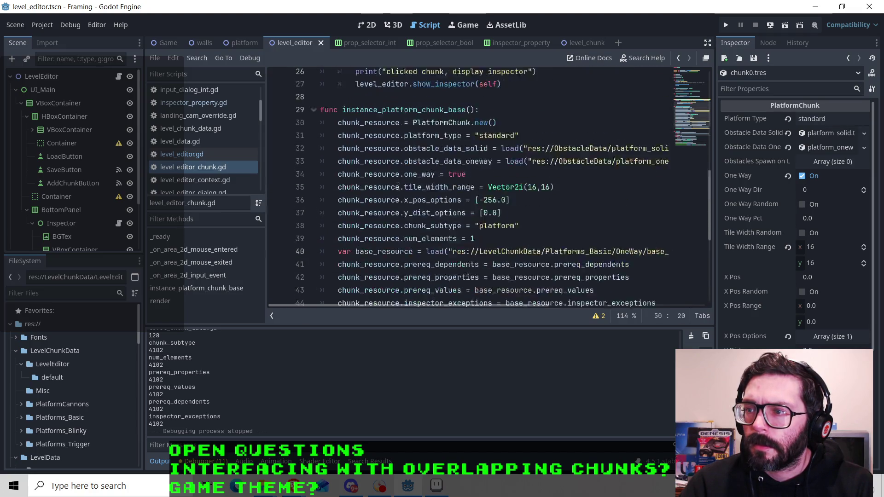
scroll(397, 187, up, 3)
click(337, 178)
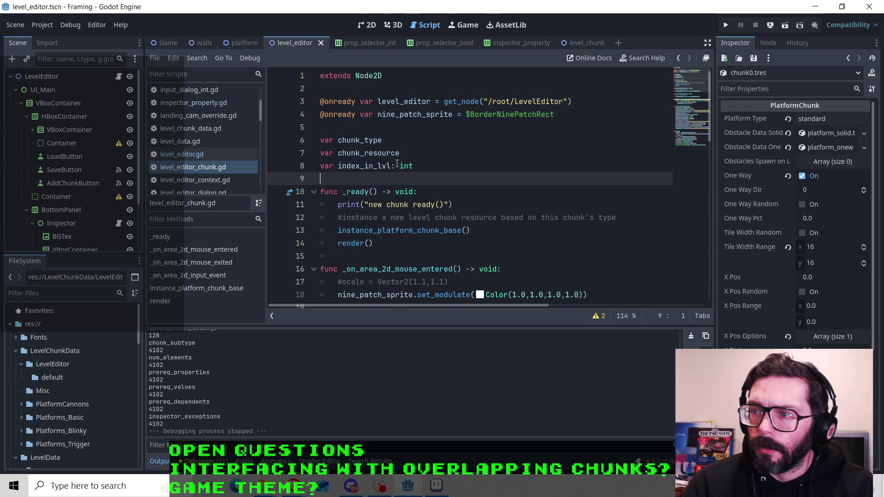
click(403, 148)
click(421, 166)
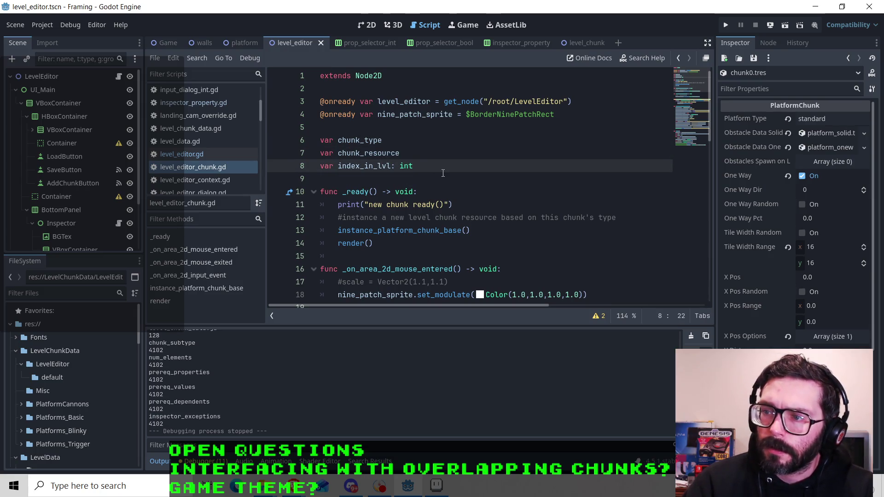
key(Return)
text(var)
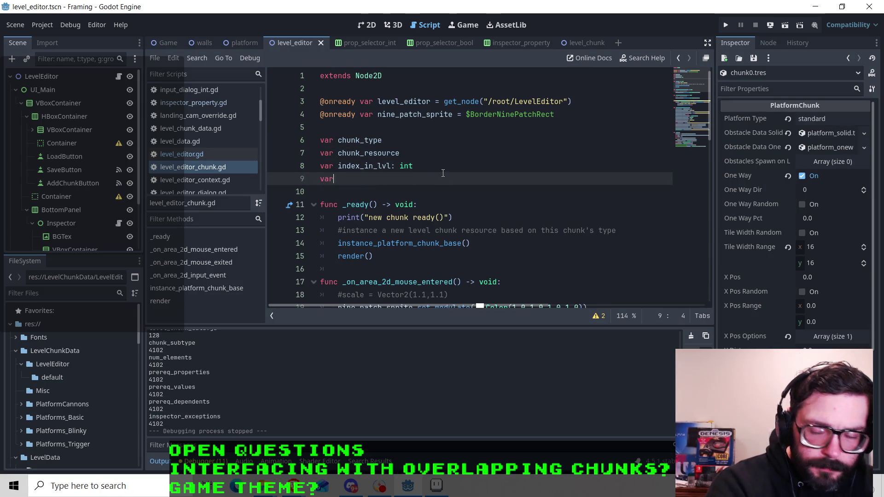
text( chunk_height)
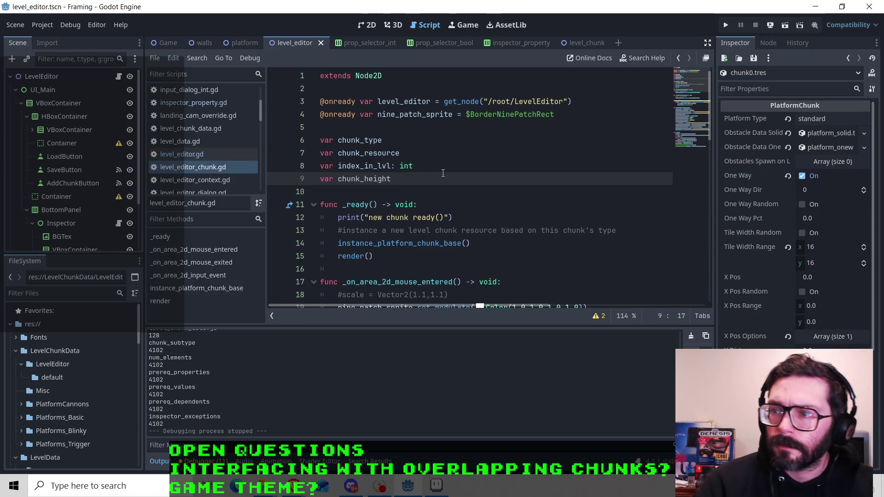
key(ctrl+s)
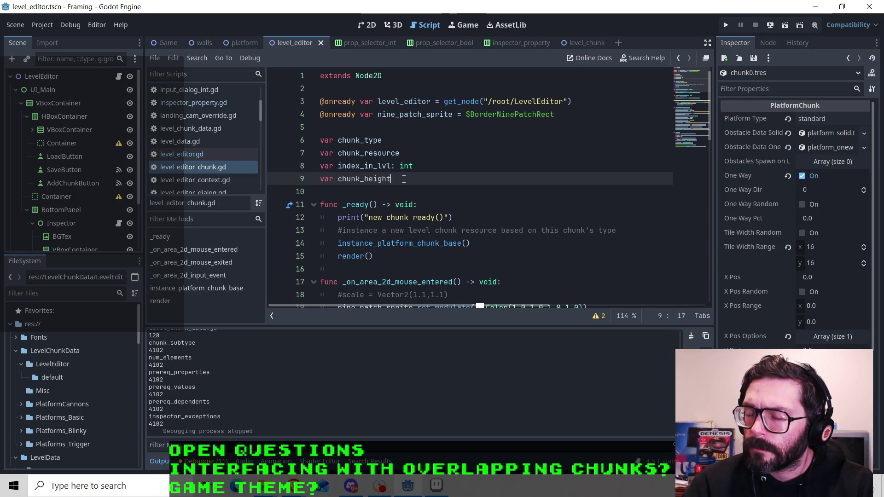
Check the new_chunk.height reference in level_editor.gd, then type chunk_height as int = 32 and save.
scroll(405, 179, down, 10)
scroll(404, 179, up, 10)
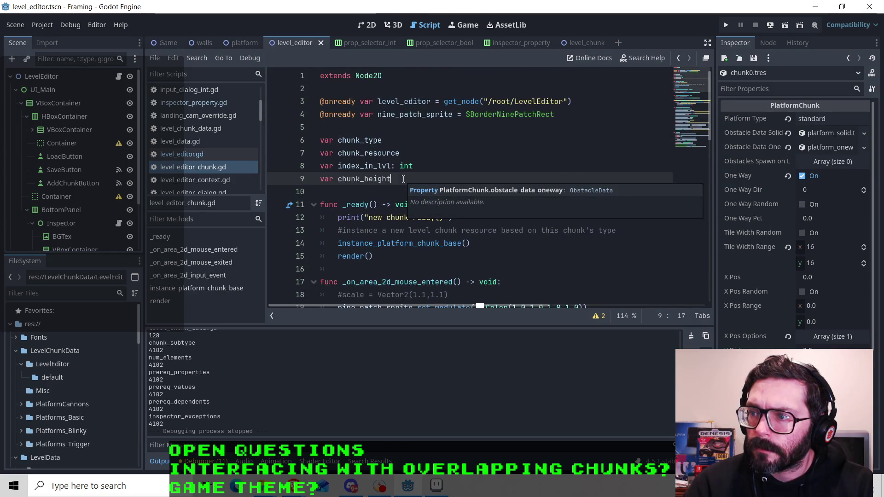
click(189, 154)
click(392, 243)
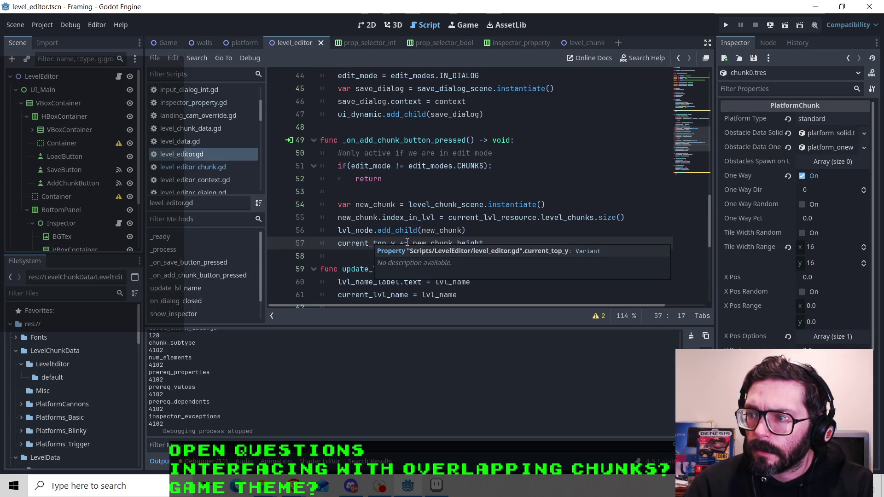
click(478, 243)
click(192, 167)
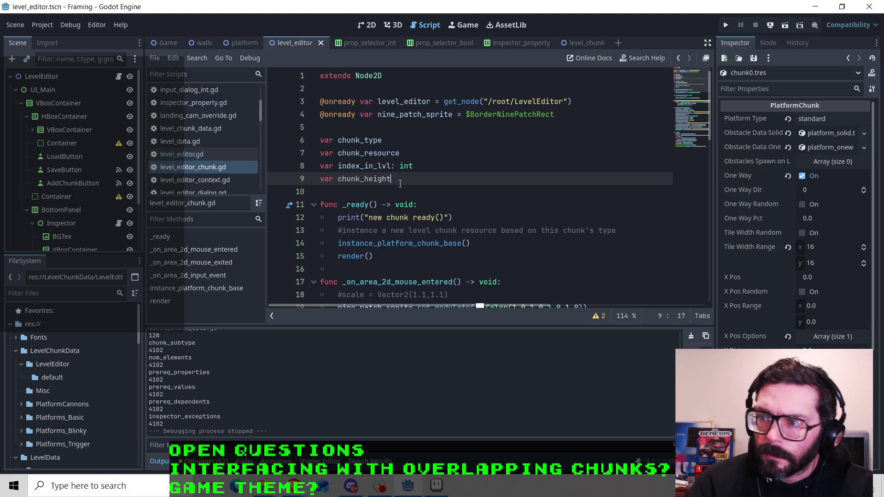
click(201, 156)
click(221, 167)
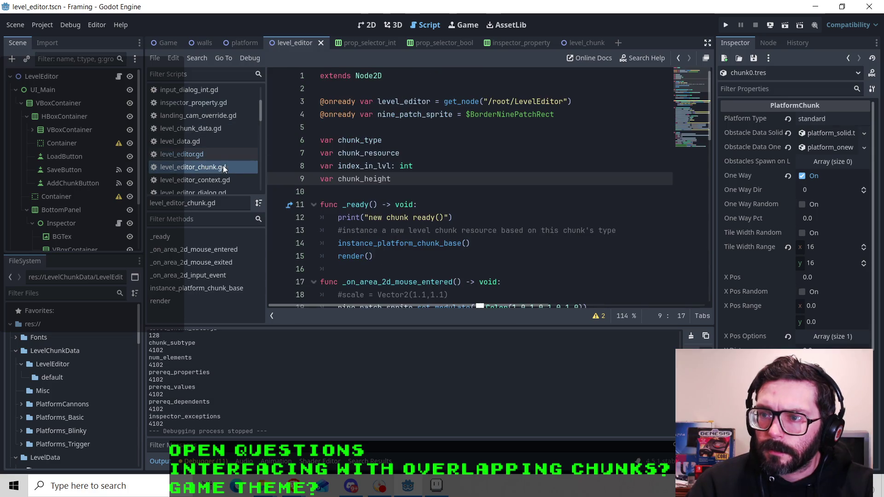
text(: int = 32)
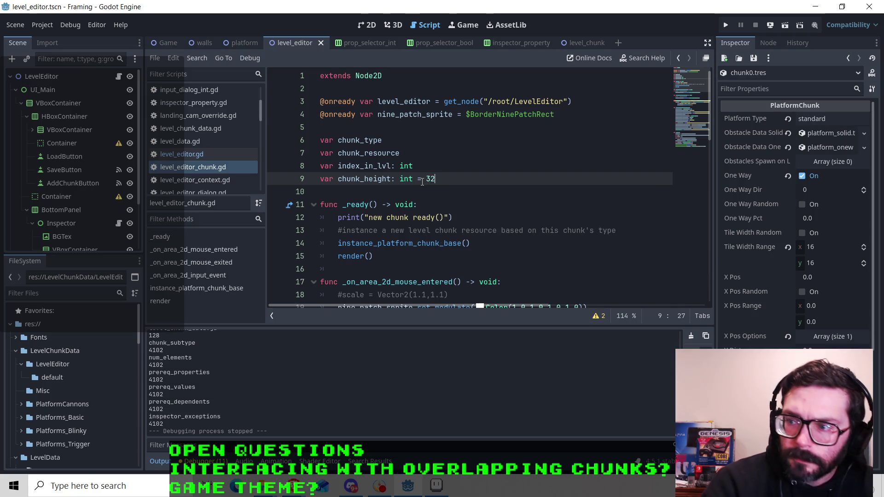
key(ctrl+s)
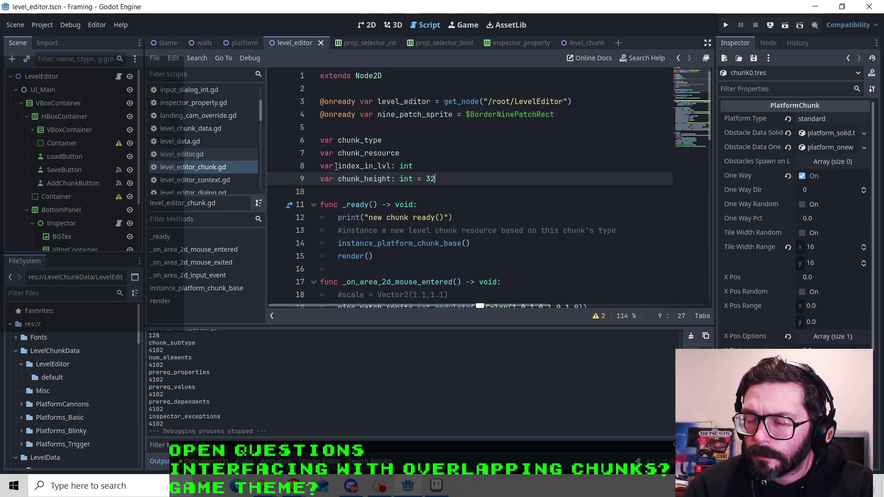
In level_editor.gd, change line 57's '+=' to '-=' so current_top_y decreases by new_chunk.height, and save.
click(182, 154)
click(403, 239)
key(BackSpace)
text(-)
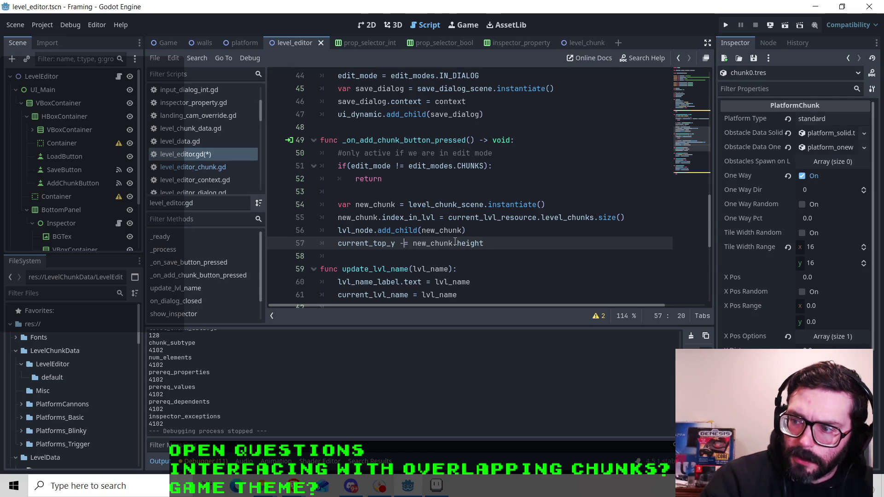
click(495, 241)
key(ctrl+s)
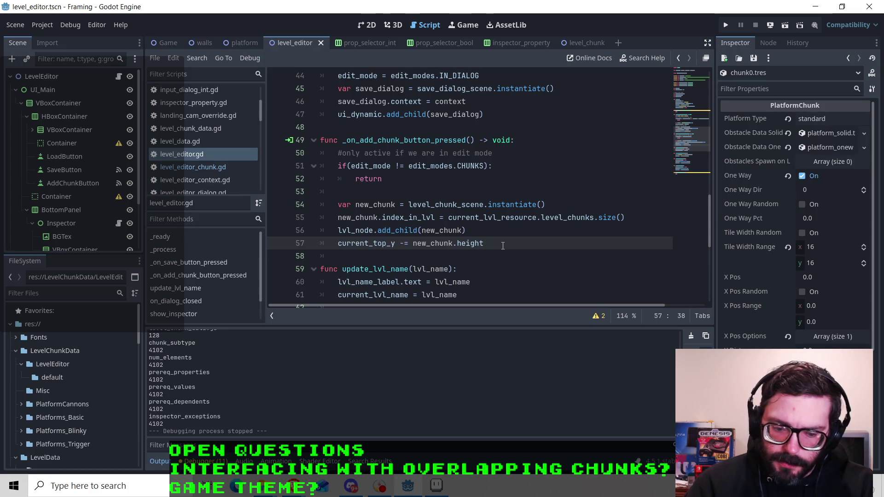
Review the add-chunk handler and place the caret at the end of line 55.
scroll(502, 245, down, 2)
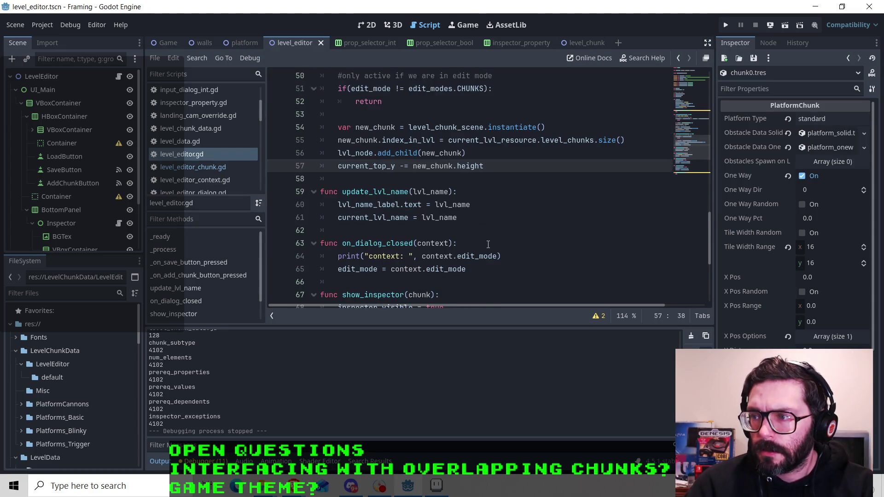
scroll(488, 244, up, 1)
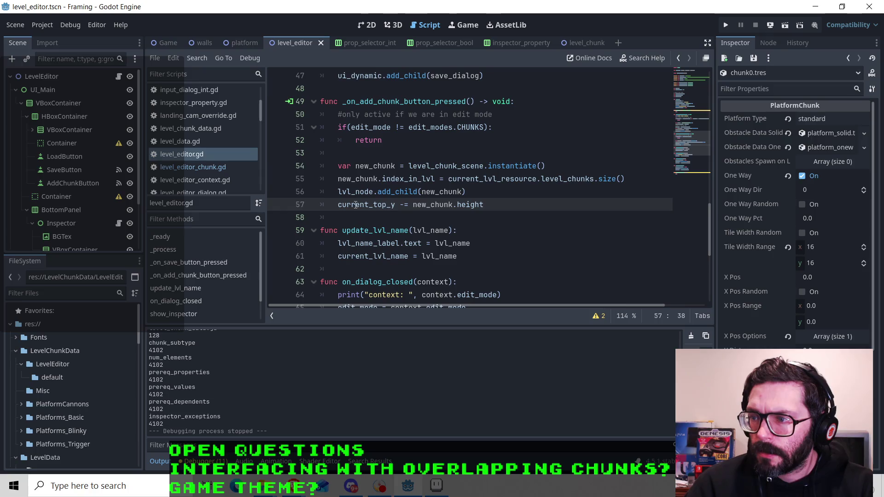
mouse_move(356, 205)
scroll(460, 207, down, 5)
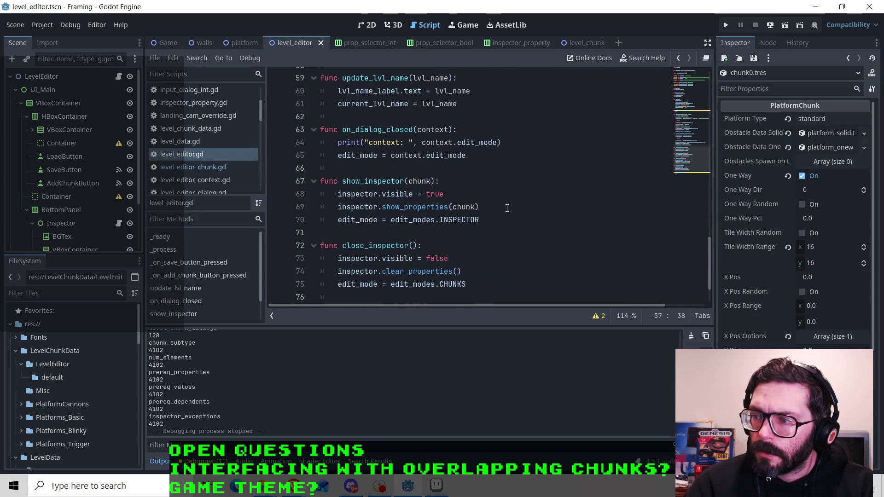
scroll(507, 208, up, 5)
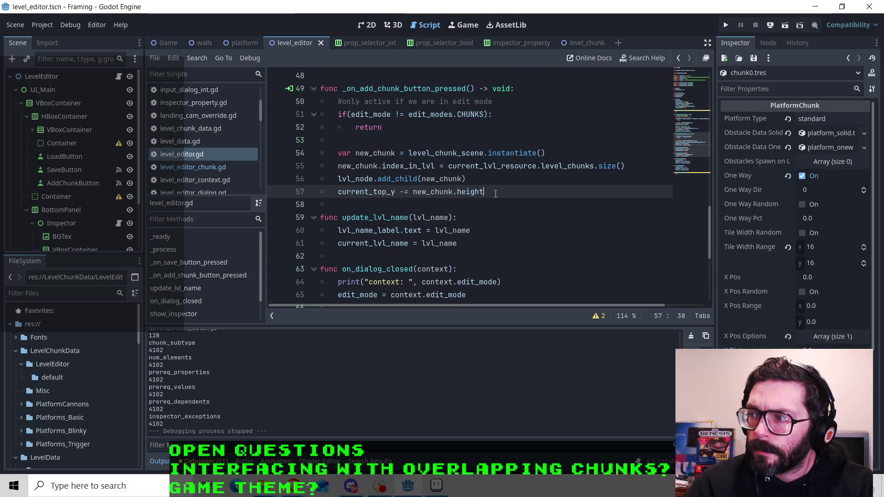
click(495, 183)
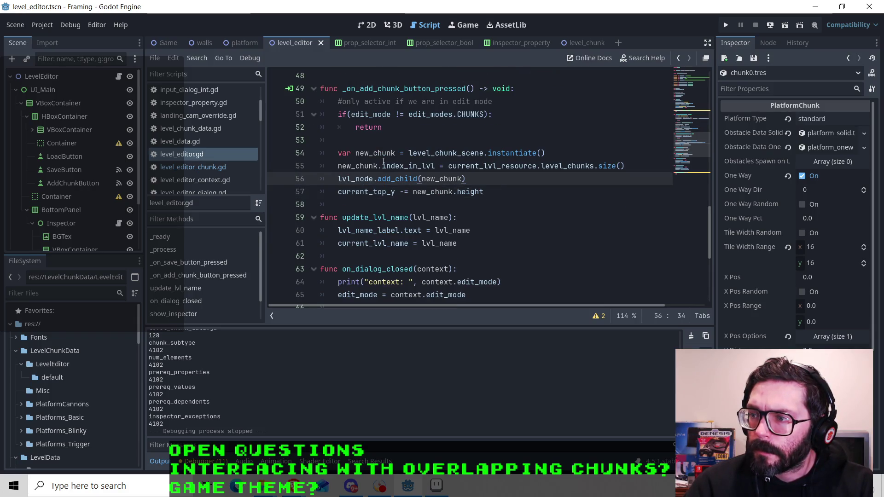
click(422, 167)
click(626, 166)
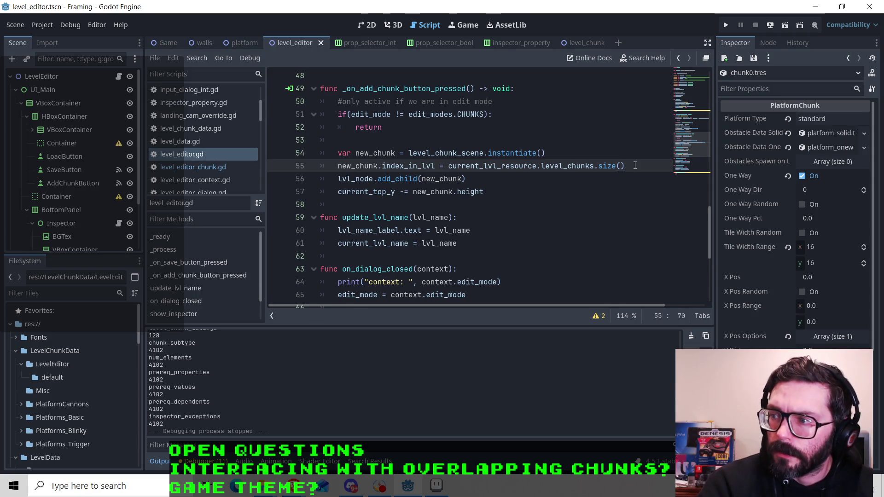
Insert a new line 56 'new_chunk.position.y = current_top_y' after the index line and save.
key(Return)
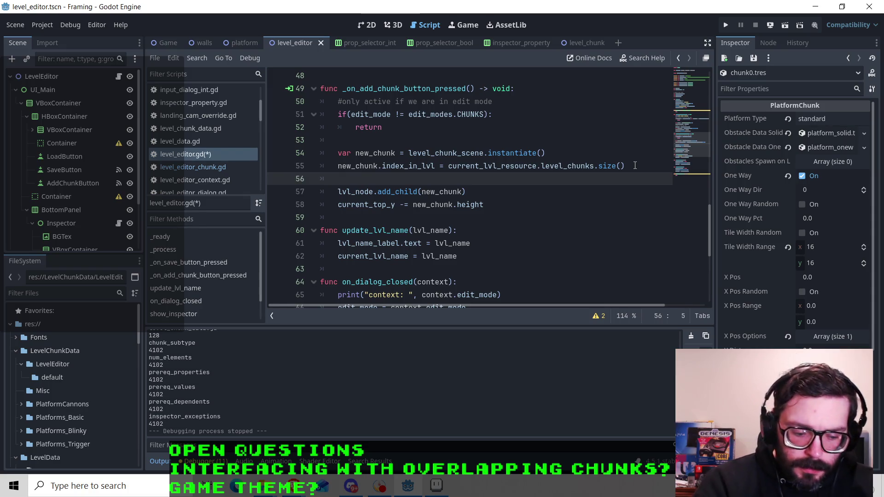
text(new_chunk)
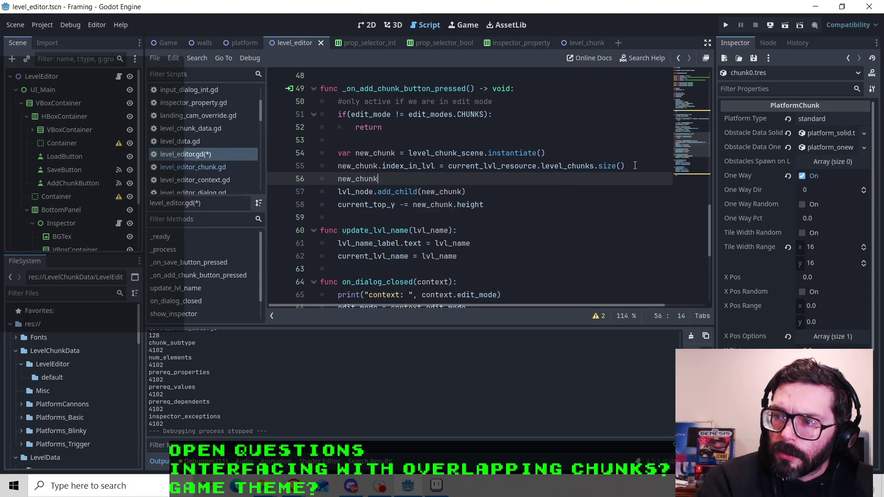
text(.position)
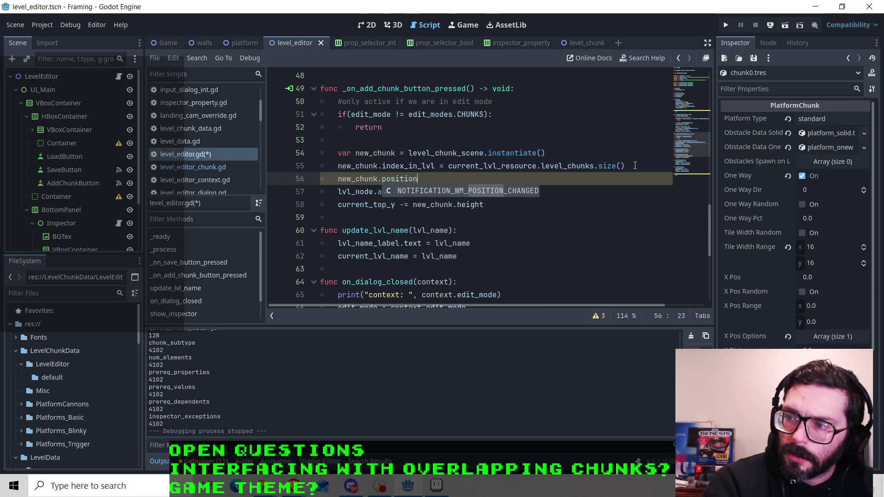
text(.y)
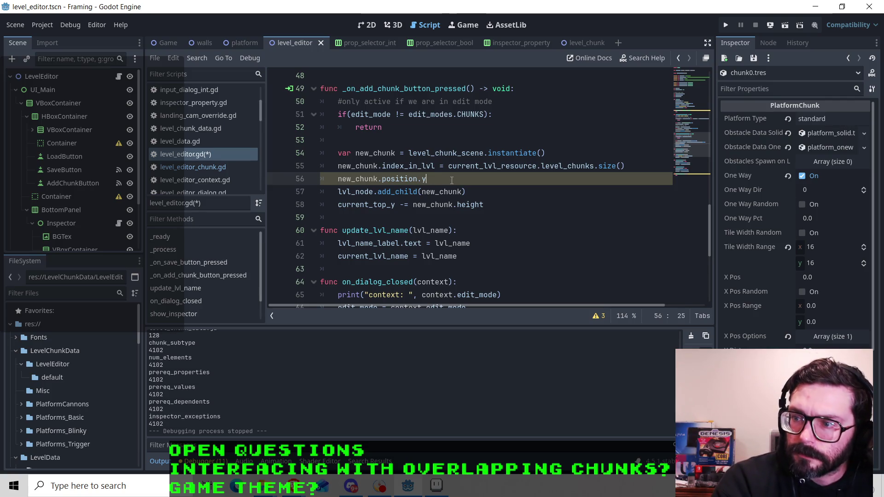
text( = )
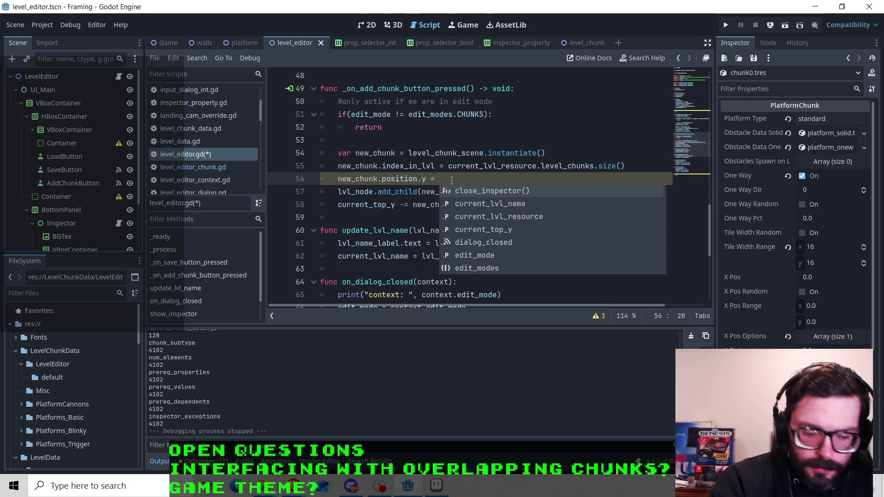
text(current_to)
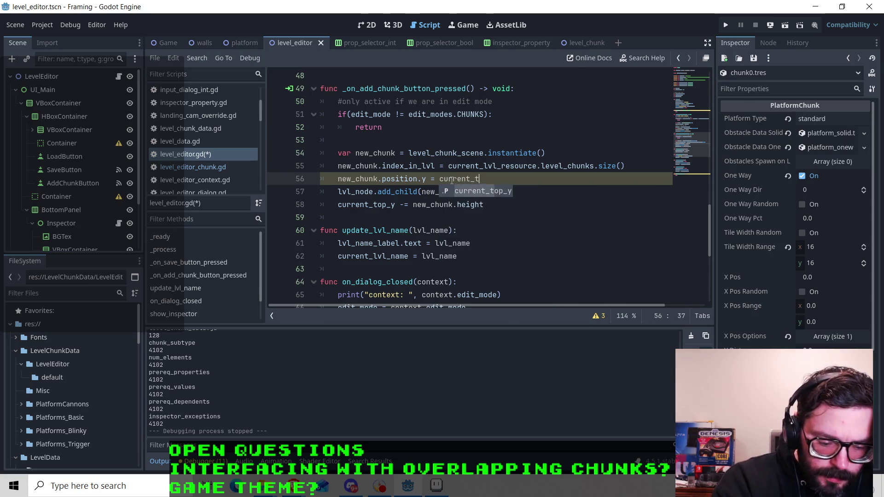
key(Return)
key(ctrl+s)
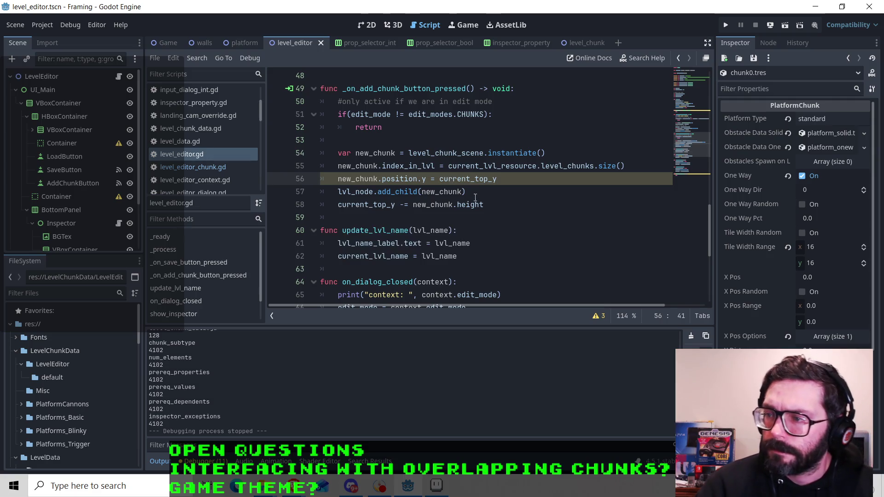
Check the position and current_top_y lines, save again, and run the level editor scene.
click(479, 204)
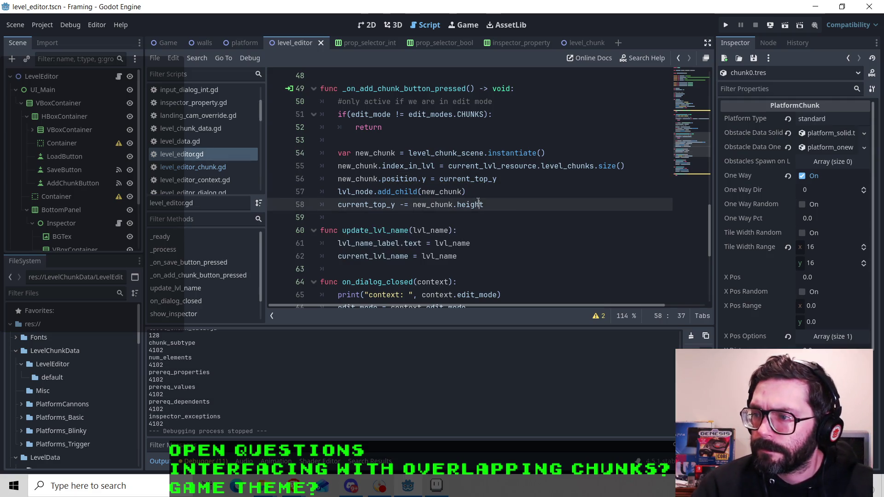
click(338, 191)
drag(338, 205, 492, 208)
click(492, 208)
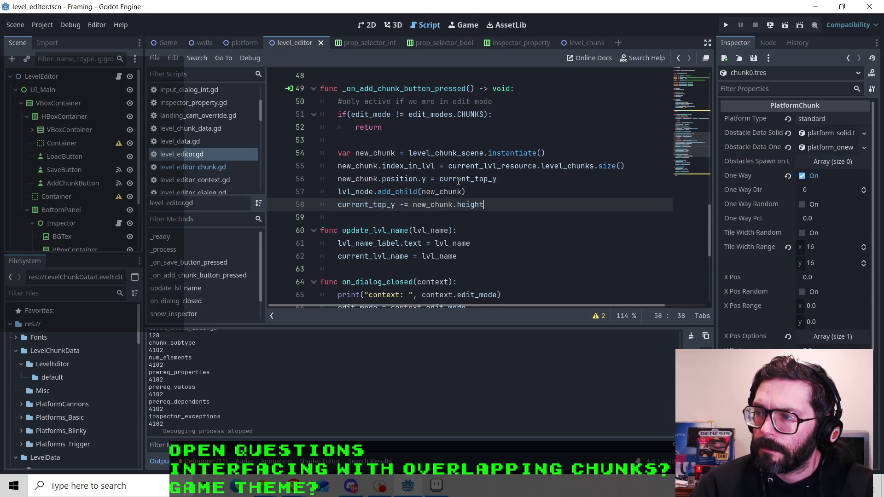
click(385, 183)
drag(413, 179, 491, 179)
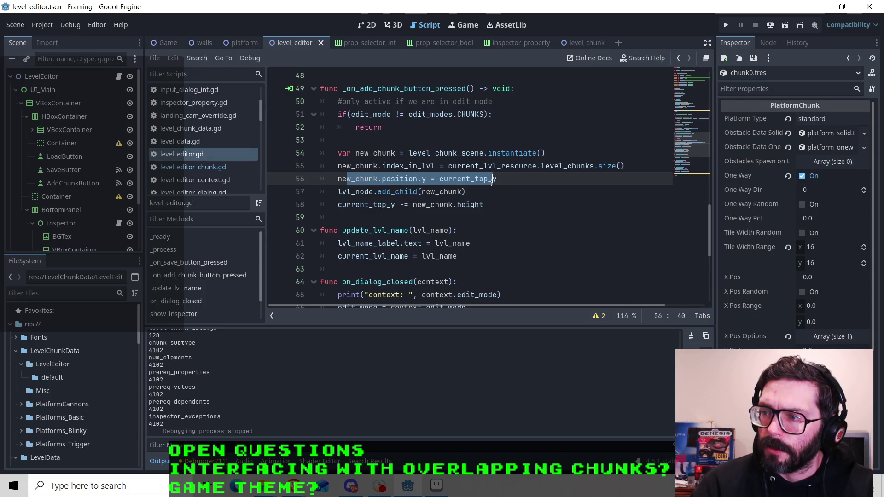
click(491, 178)
key(ctrl+s)
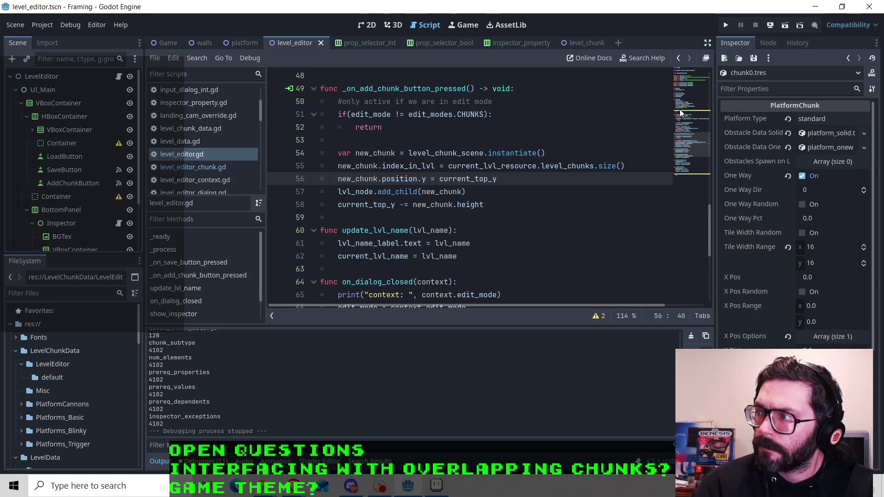
click(785, 29)
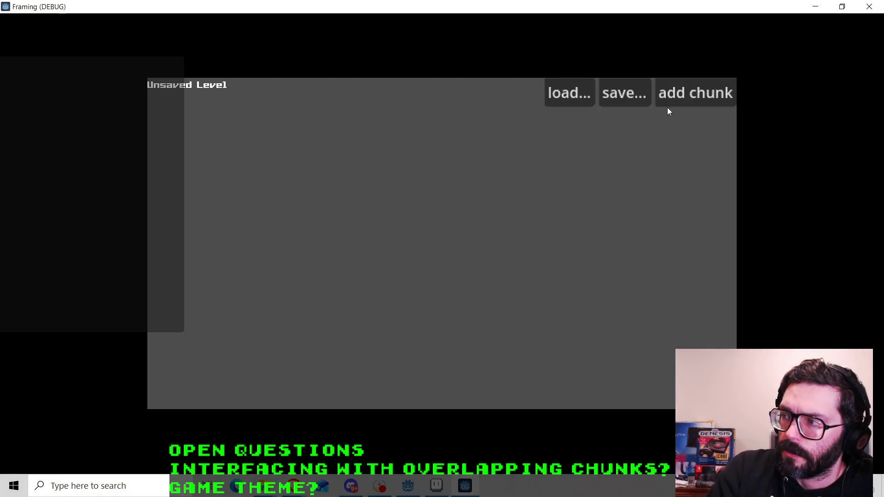
After the add-chunk test crashes, change 'height' to 'chunk_height' on line 58 and rerun the scene.
click(685, 96)
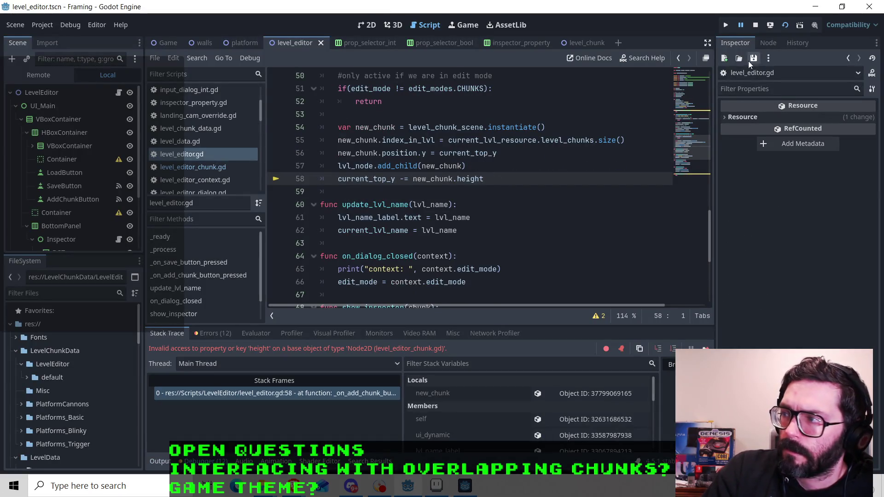
click(754, 25)
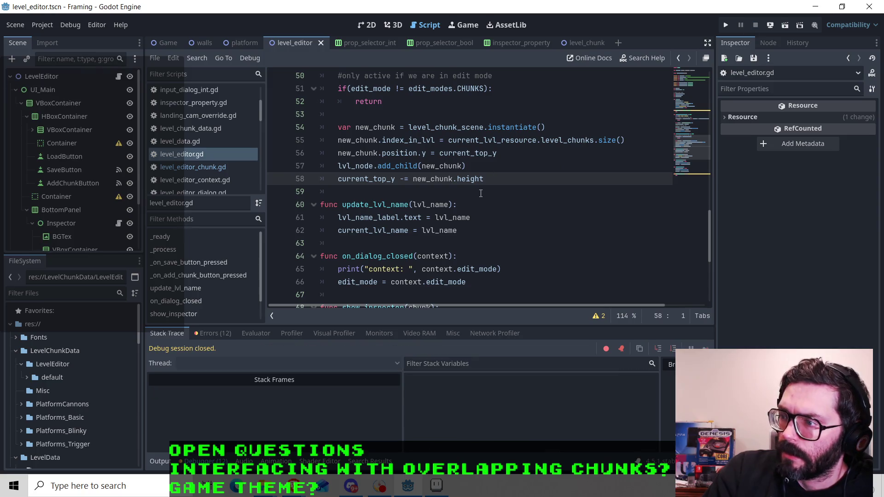
click(211, 166)
click(200, 152)
click(458, 179)
text(chunk_)
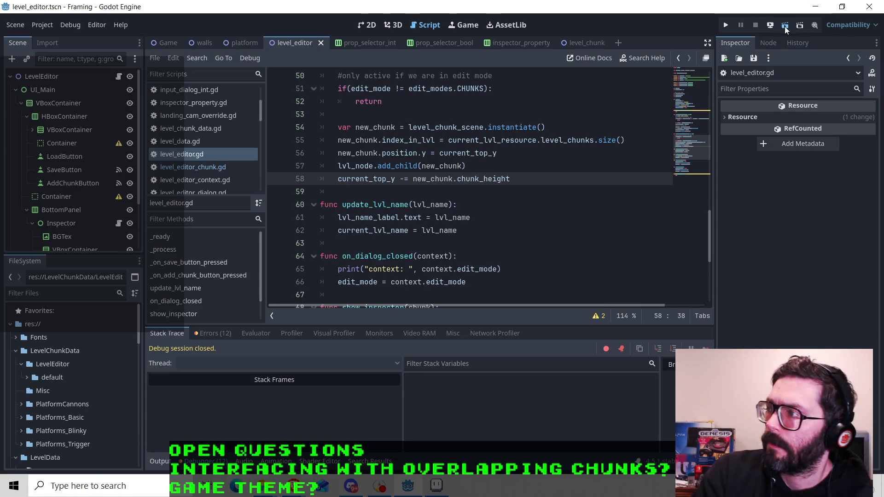
click(784, 26)
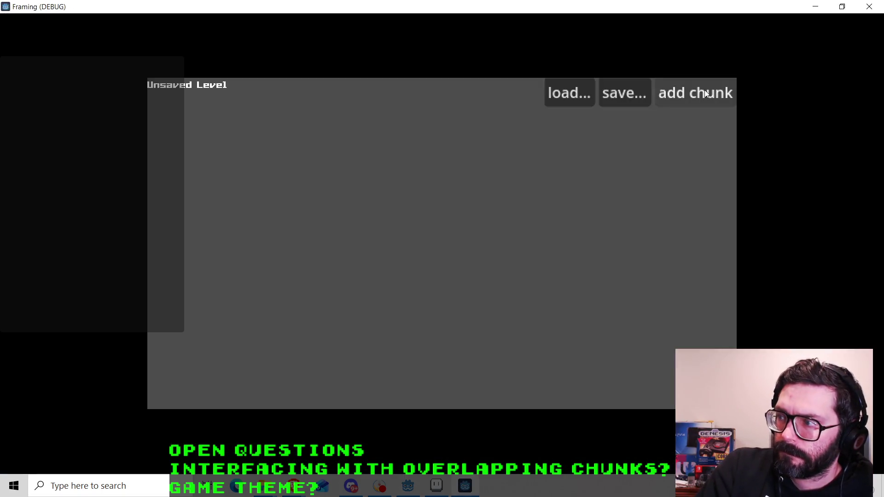
Add three chunks stacked vertically in the running level editor.
click(705, 90)
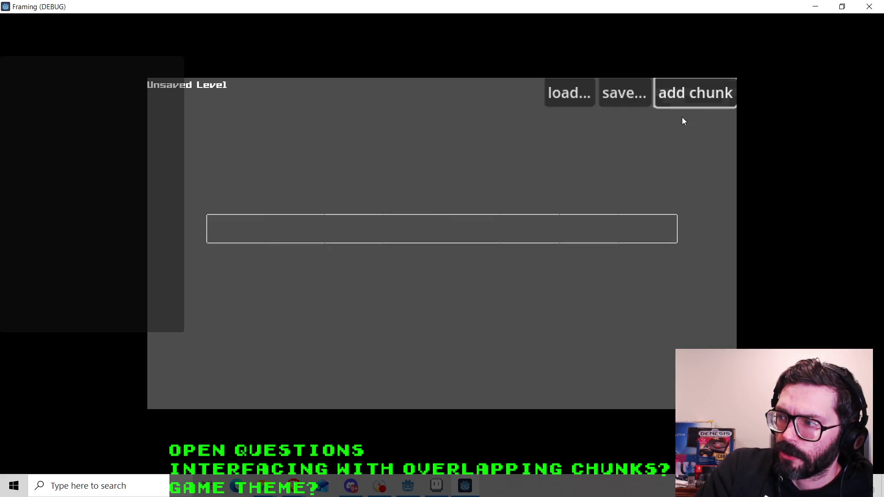
click(694, 102)
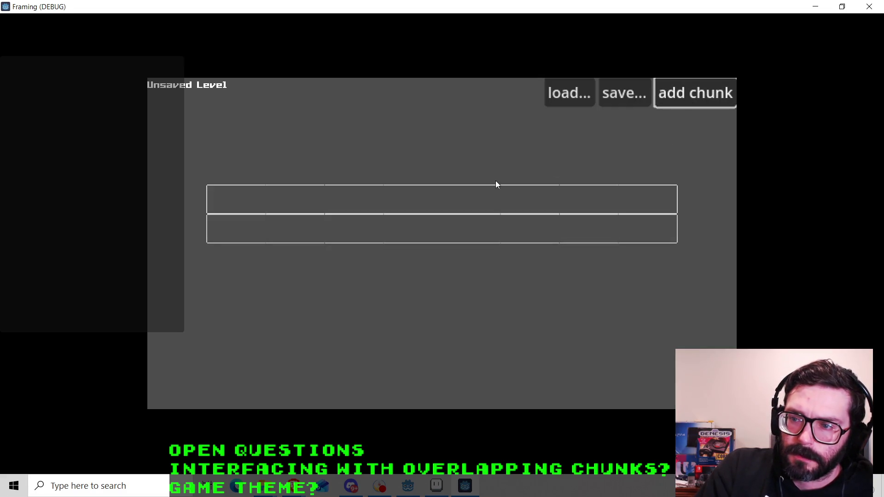
click(690, 97)
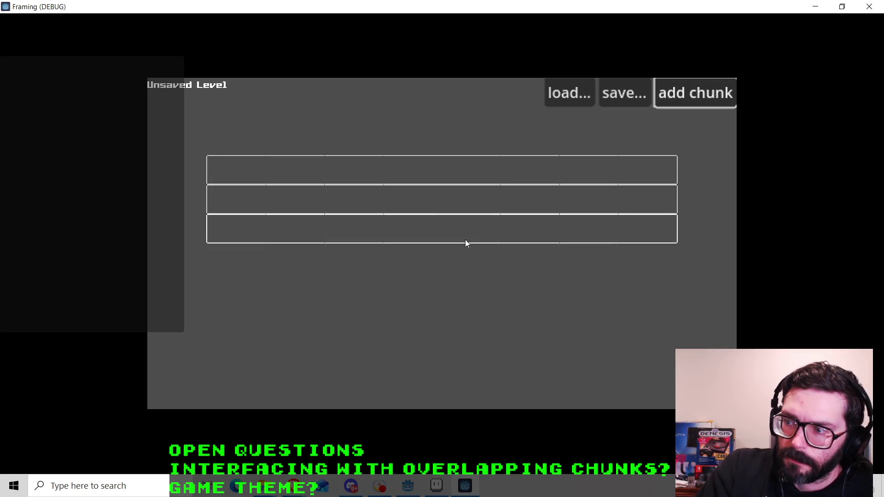
Turn off the bottom chunk's one_way, raise its one_way_dir to 1, and compare with the middle chunk.
click(447, 239)
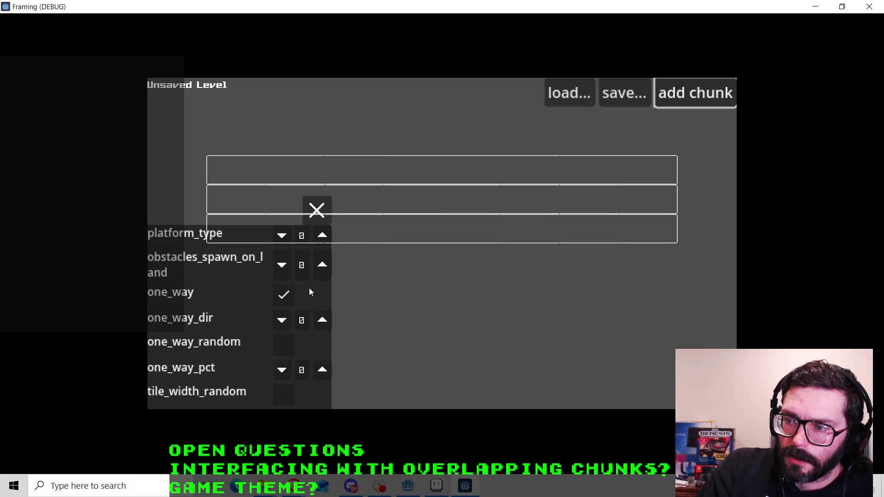
click(280, 301)
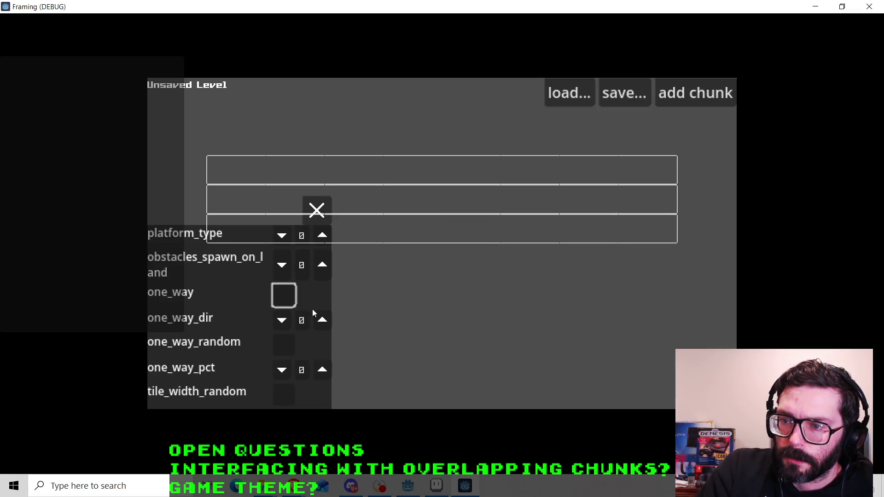
click(325, 320)
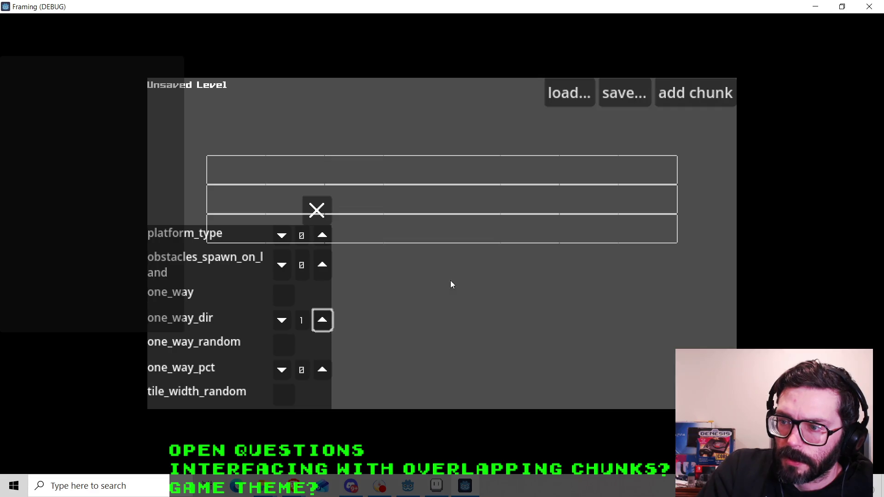
click(322, 211)
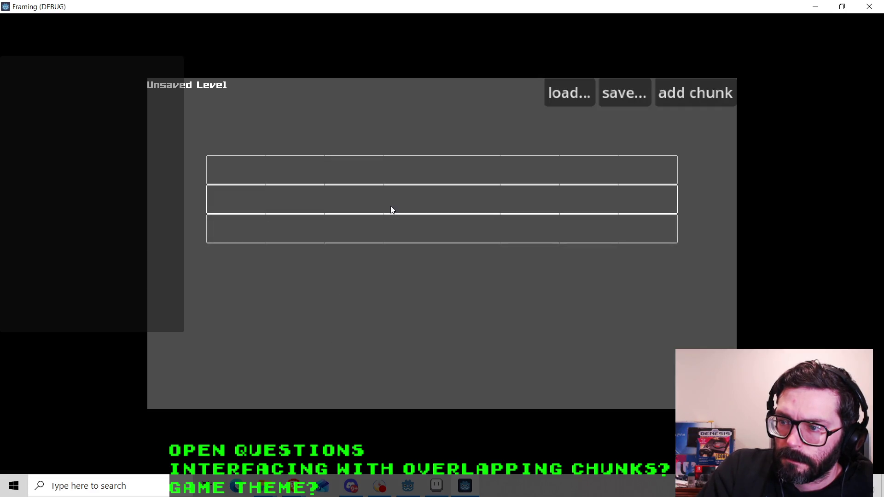
click(416, 203)
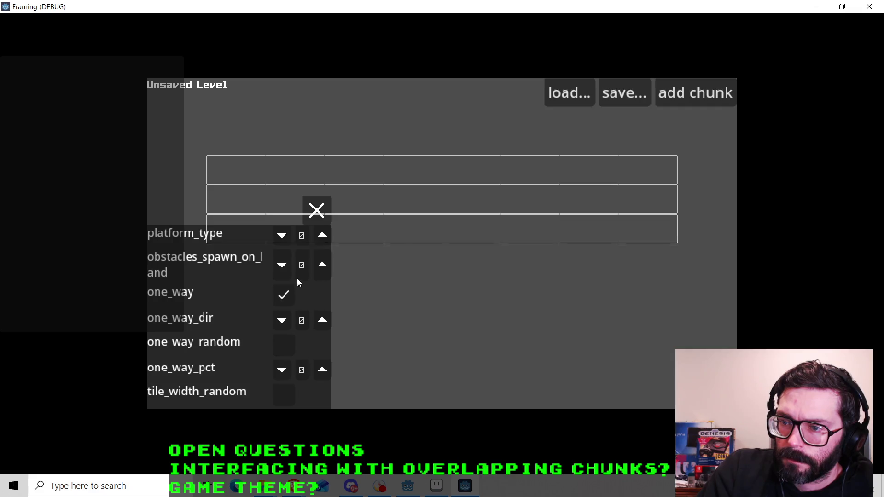
click(319, 209)
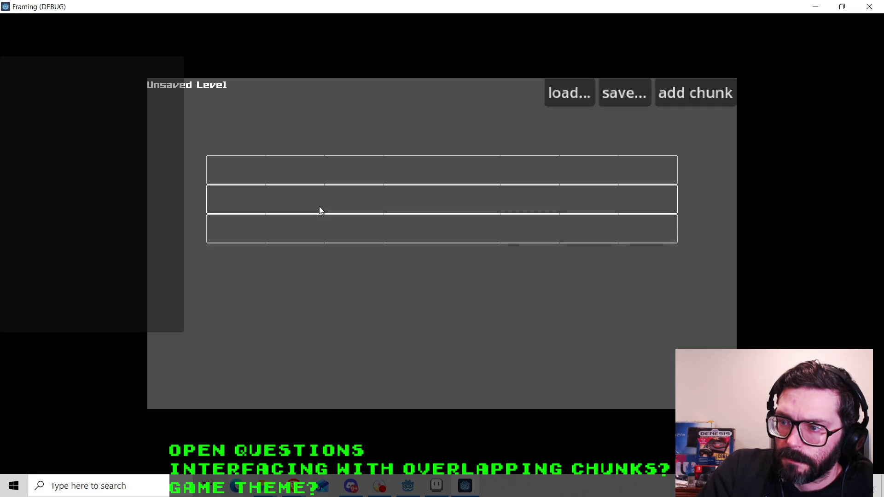
click(407, 231)
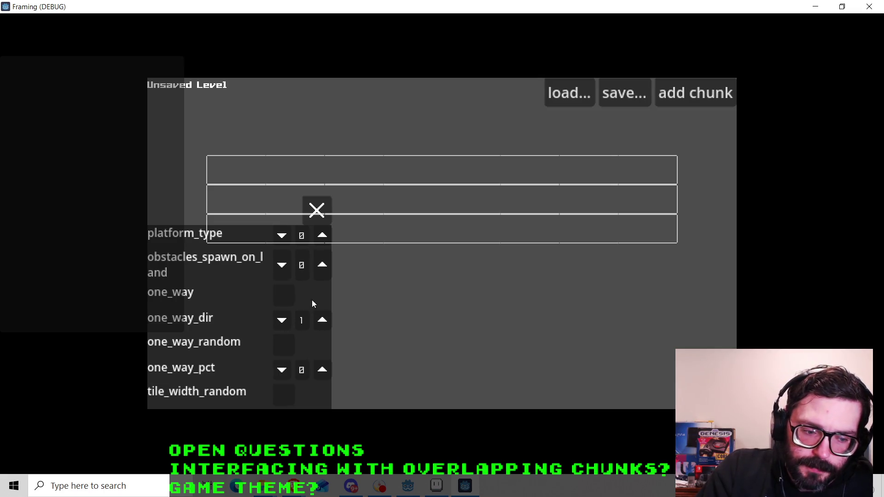
Raise the top chunk's one_way_dir to 7, turn one_way off and one_way_random on.
click(322, 213)
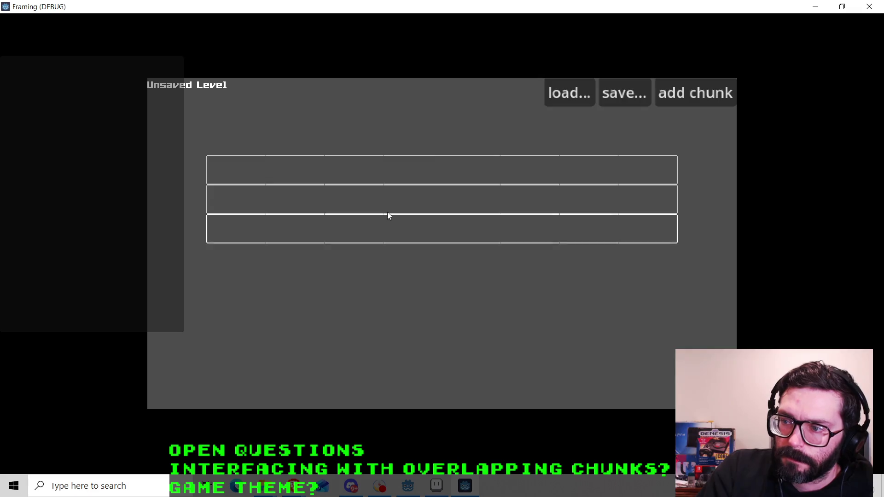
click(392, 173)
click(322, 320)
click(322, 320)
click(322, 319)
click(322, 320)
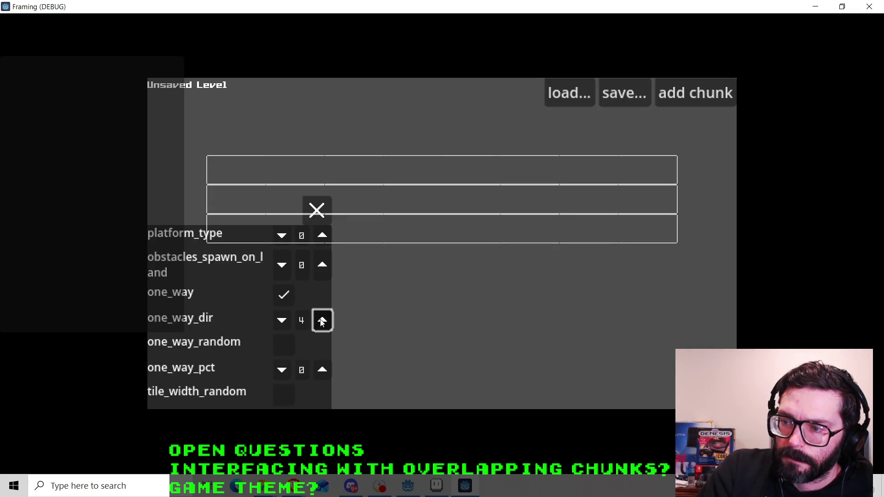
click(322, 319)
click(322, 320)
click(322, 320)
click(284, 295)
click(283, 344)
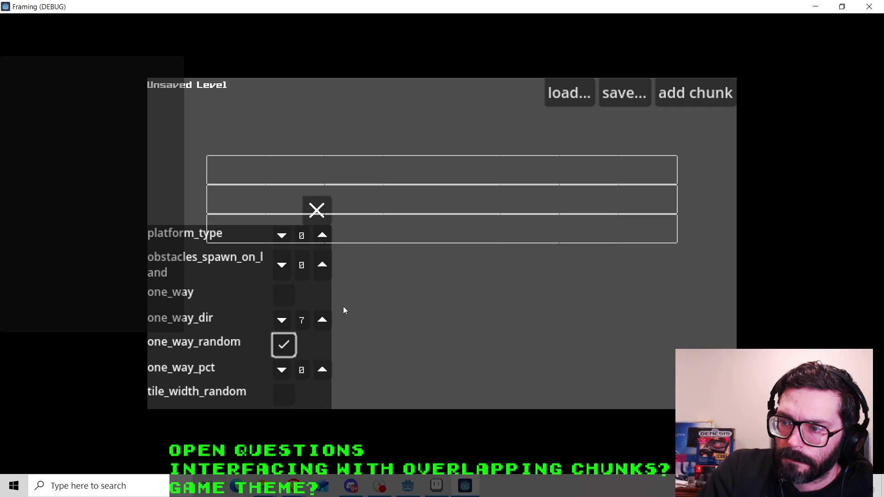
Raise the top chunk's platform_type twice and set its obstacles_spawn_on_land to 542 via the keypad.
click(322, 235)
click(322, 235)
click(322, 236)
click(324, 269)
click(324, 269)
click(324, 269)
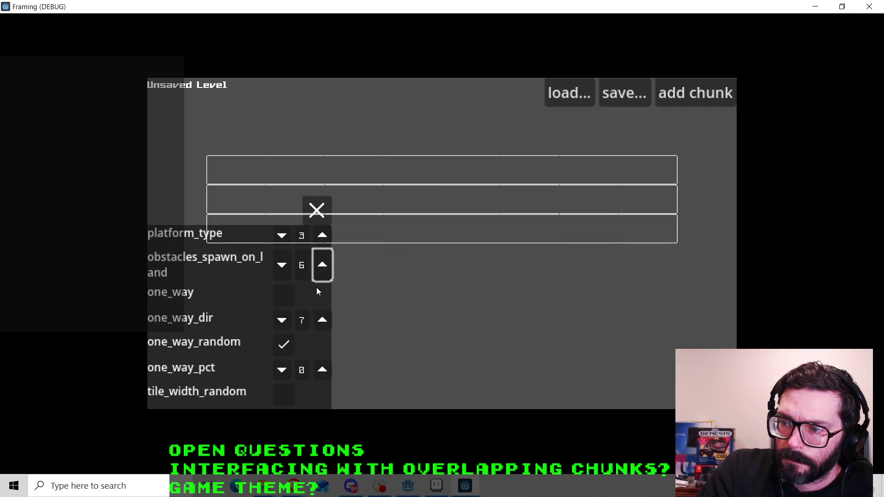
click(302, 265)
click(191, 302)
click(158, 305)
click(183, 336)
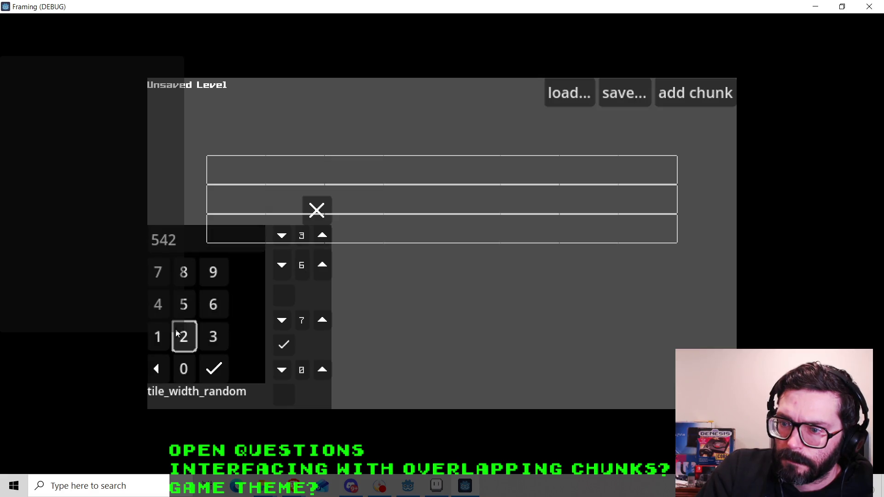
click(214, 368)
Open and close the top, middle and bottom chunks' properties in turn to compare their values.
click(316, 210)
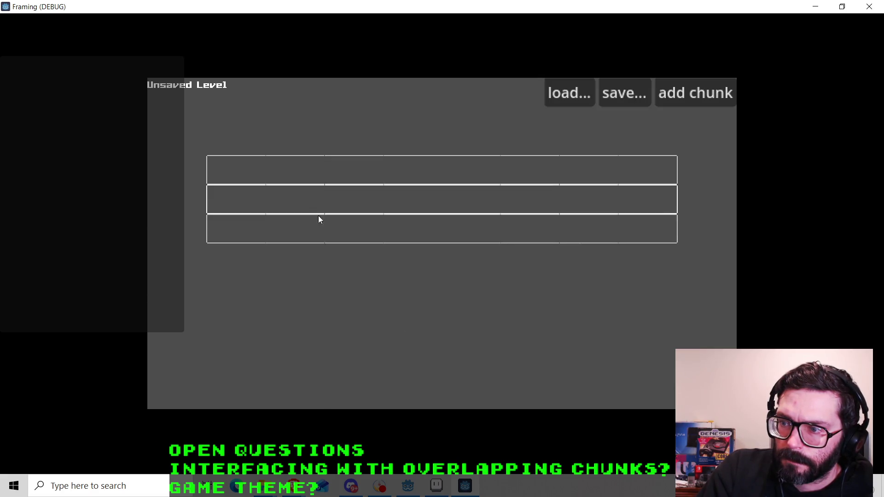
click(391, 243)
click(316, 210)
click(366, 201)
click(313, 210)
click(317, 236)
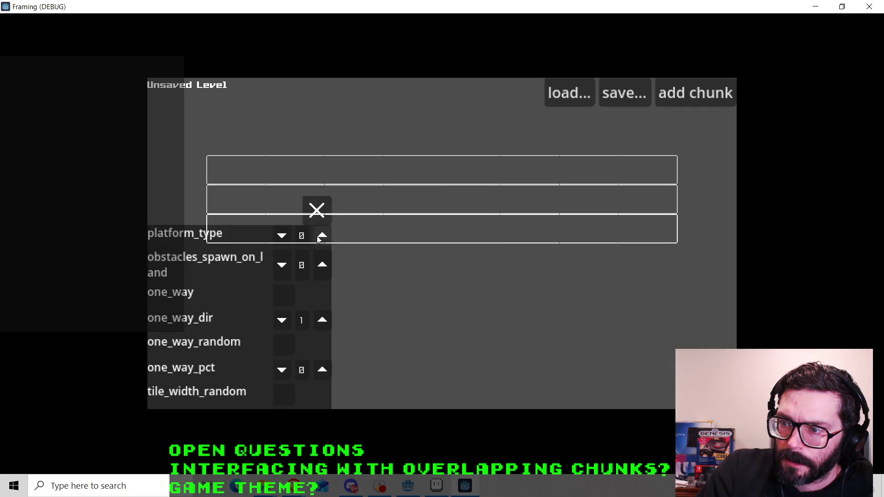
click(317, 211)
click(321, 207)
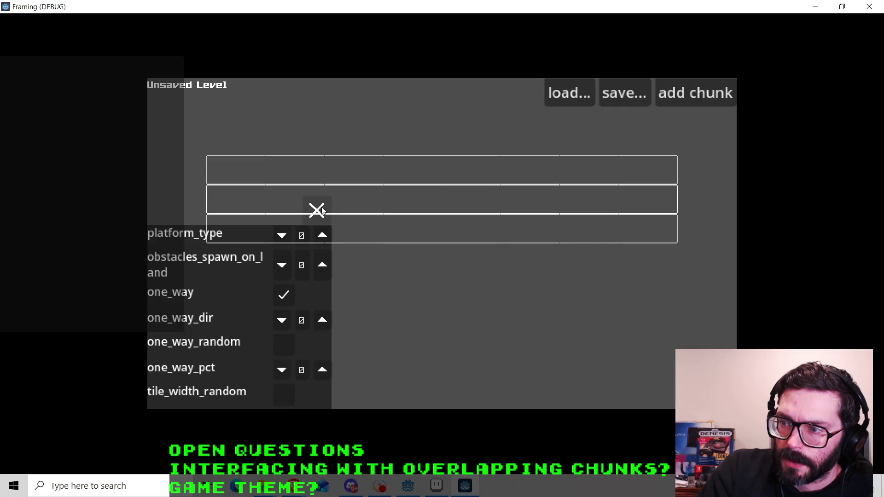
click(321, 208)
click(359, 194)
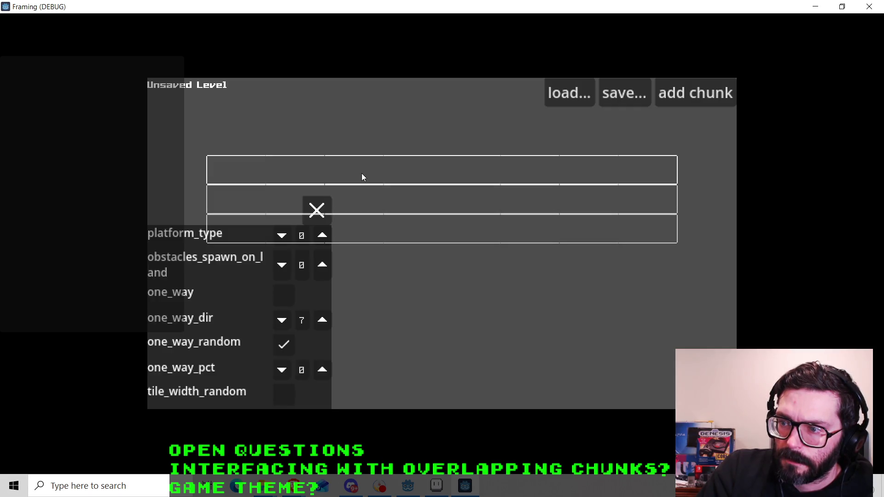
click(316, 209)
click(338, 177)
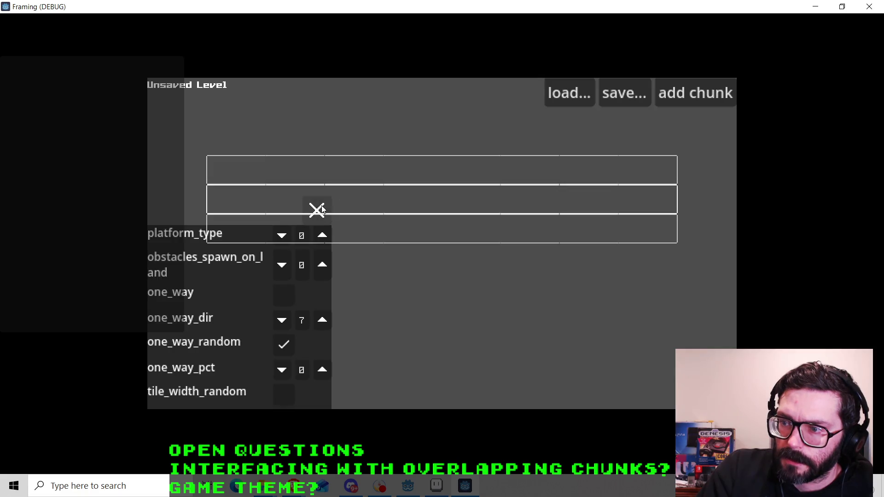
click(318, 210)
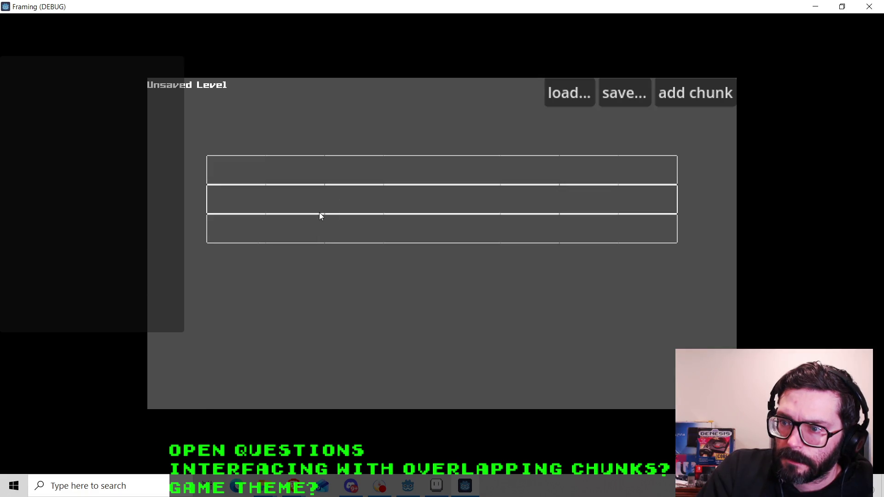
click(343, 172)
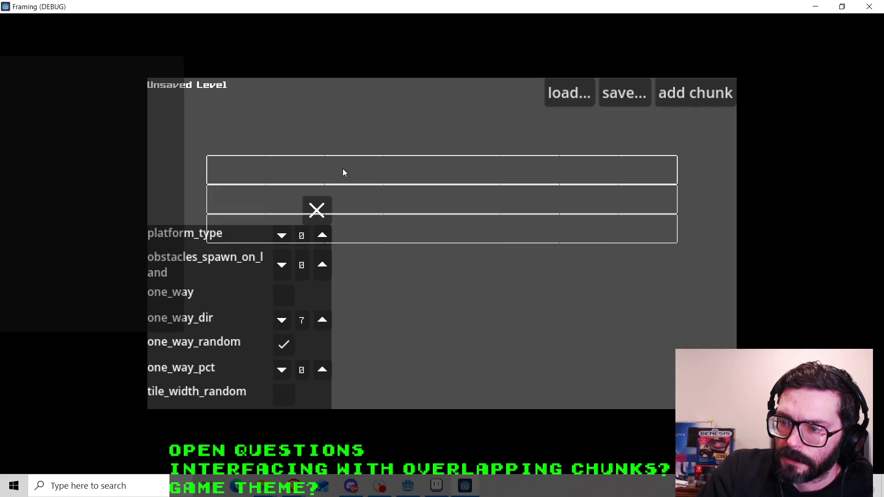
click(317, 209)
click(348, 206)
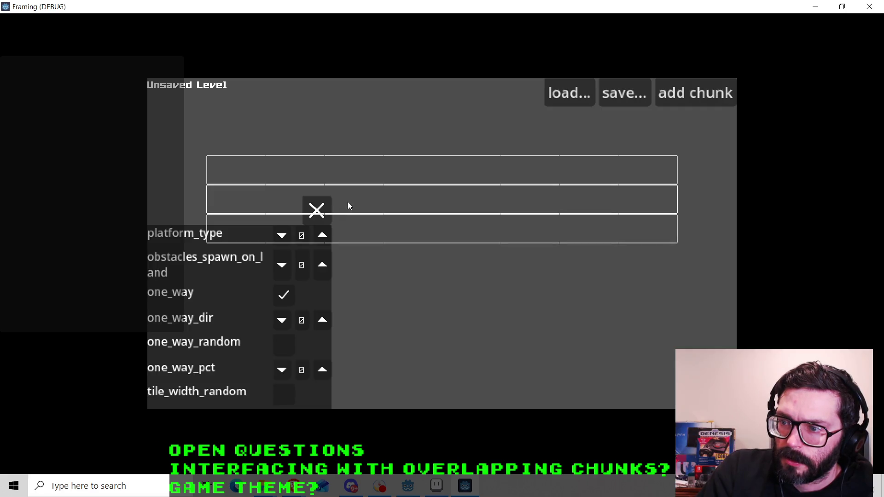
click(321, 217)
click(323, 227)
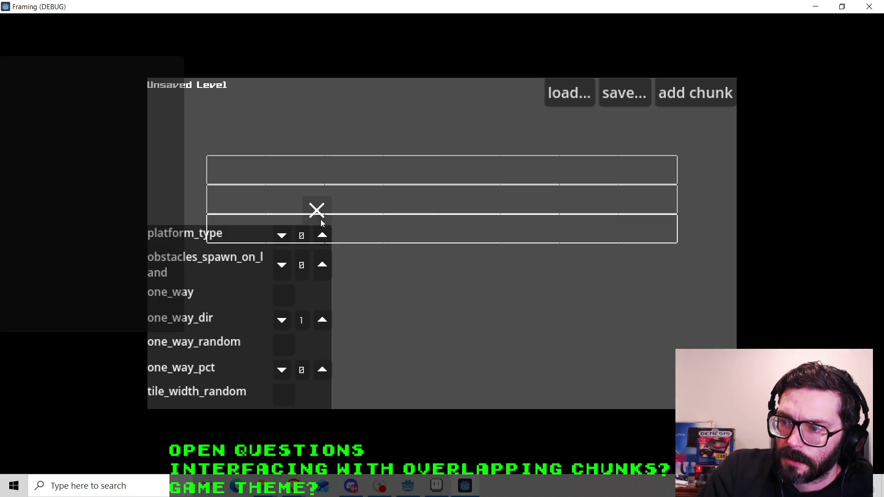
click(316, 211)
click(347, 177)
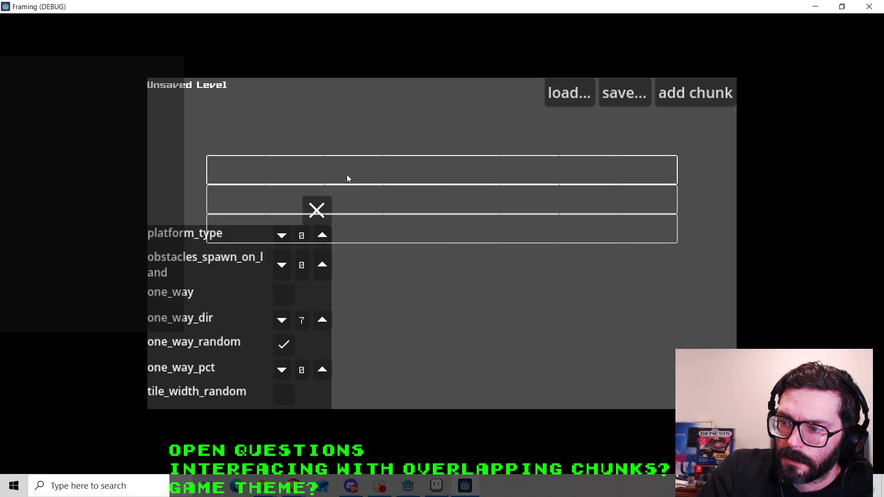
click(311, 209)
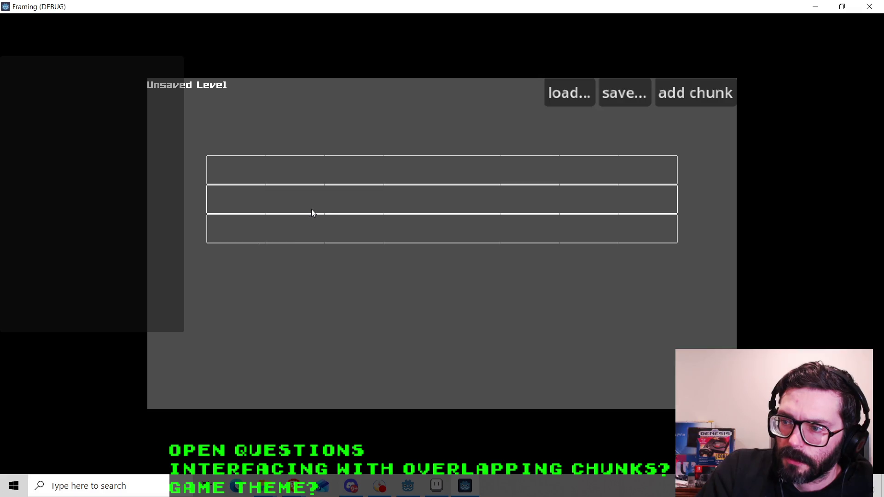
Set the bottom chunk's obstacles_spawn_on_land to 652 using the keypad.
click(332, 230)
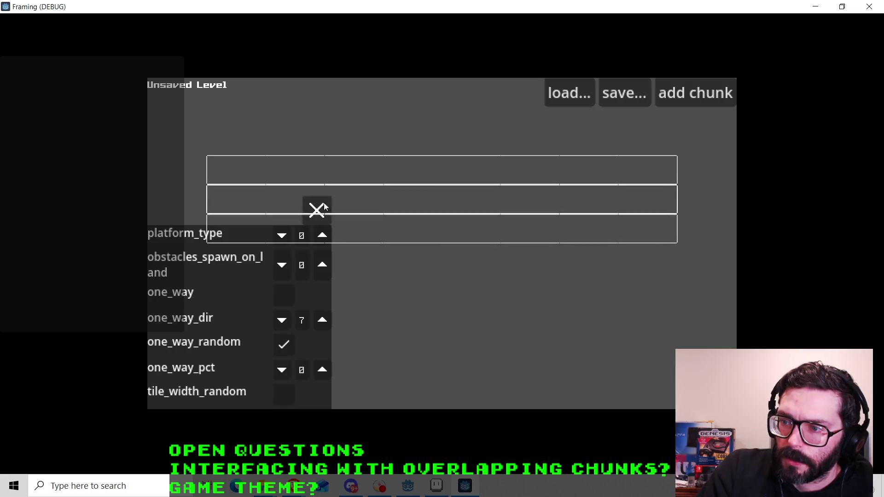
click(303, 276)
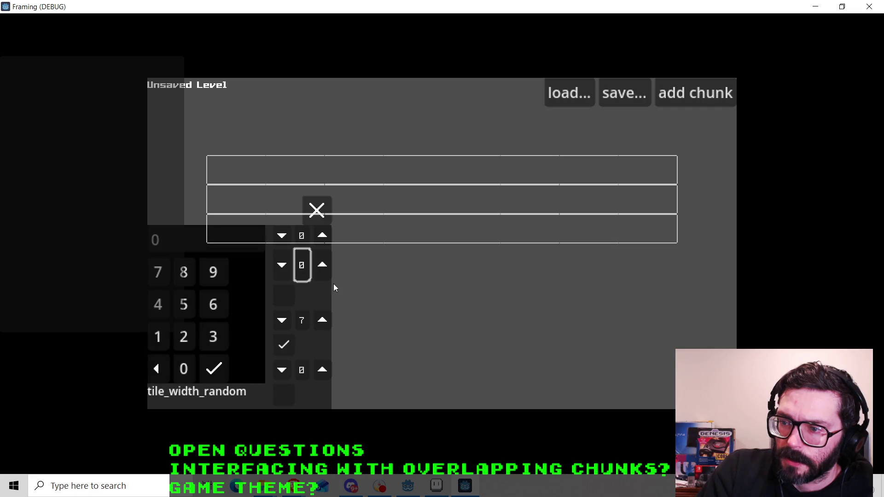
click(208, 303)
click(184, 305)
click(184, 337)
click(214, 368)
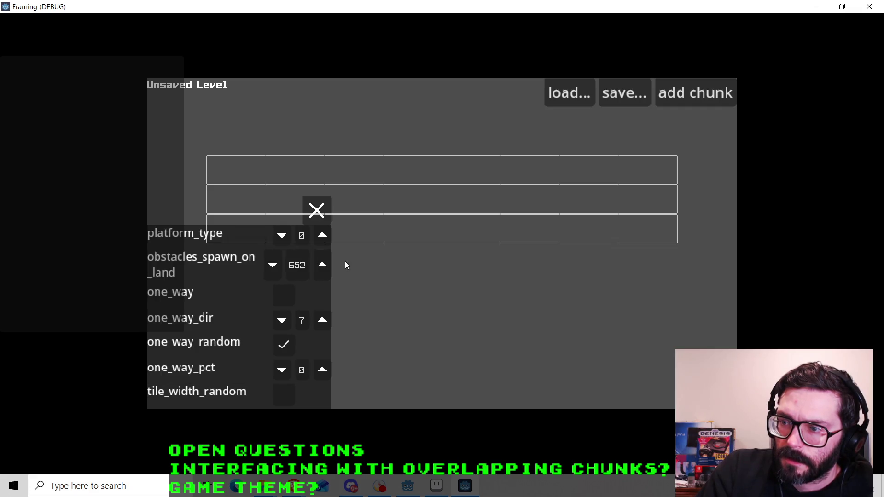
Close the bottom chunk's panel and review the middle and top chunks' properties.
click(321, 216)
click(340, 199)
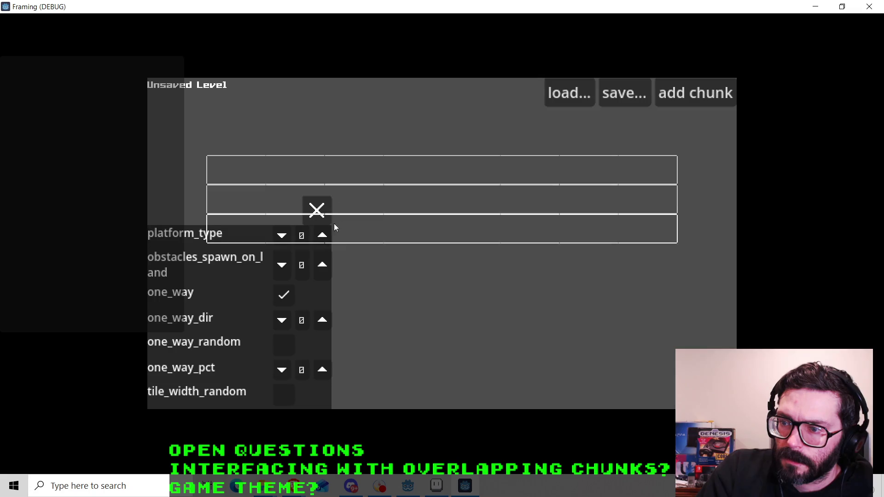
click(325, 205)
click(339, 172)
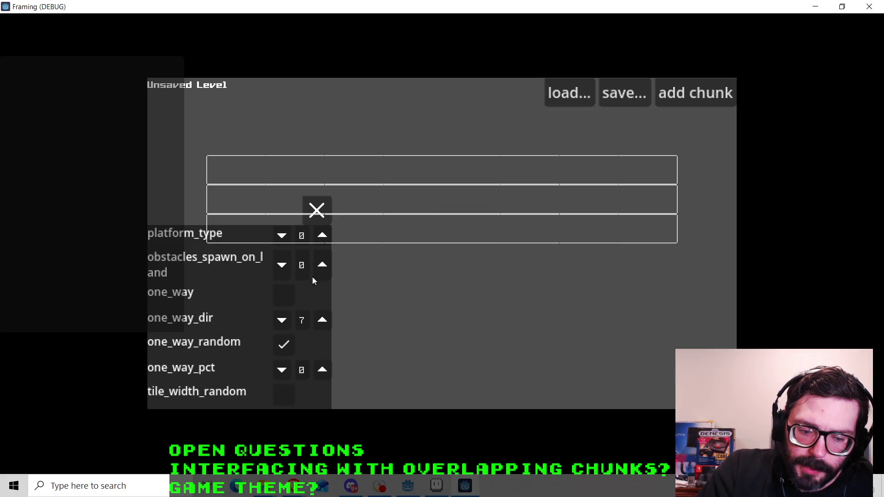
click(319, 215)
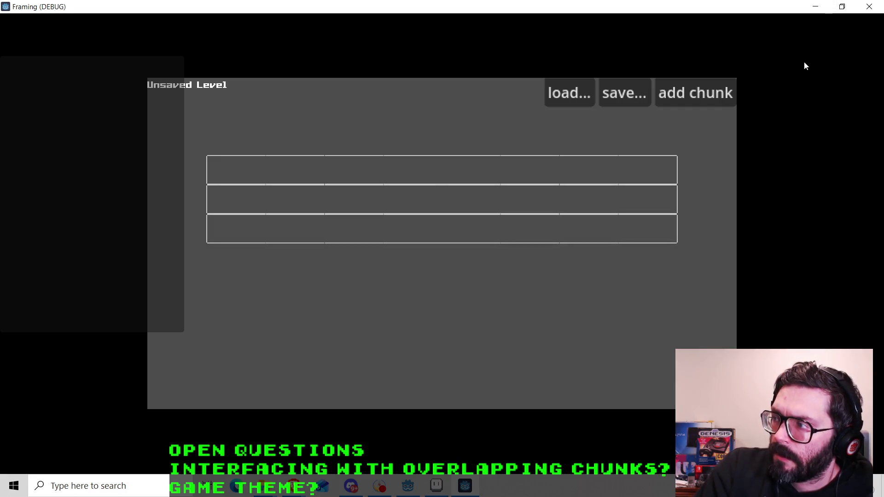
Open chunk0.tres from the FileSystem dock in the Inspector to review its PlatformChunk properties, then stop the game.
click(815, 6)
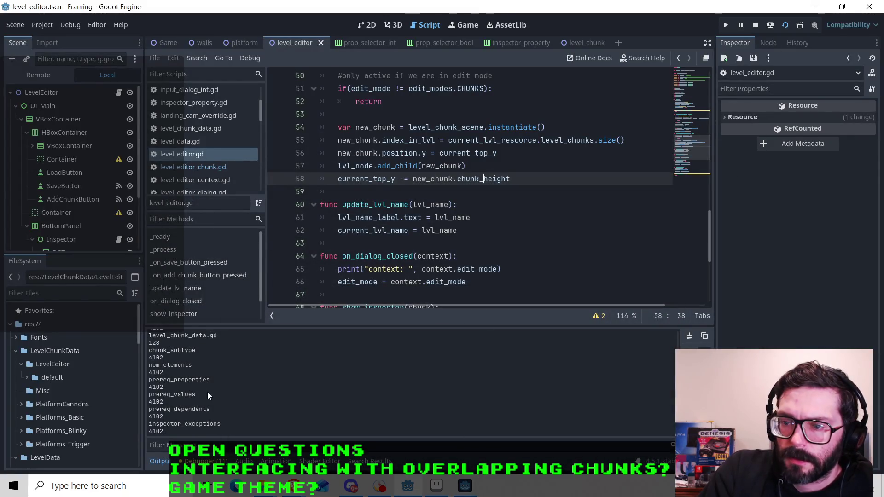
click(25, 379)
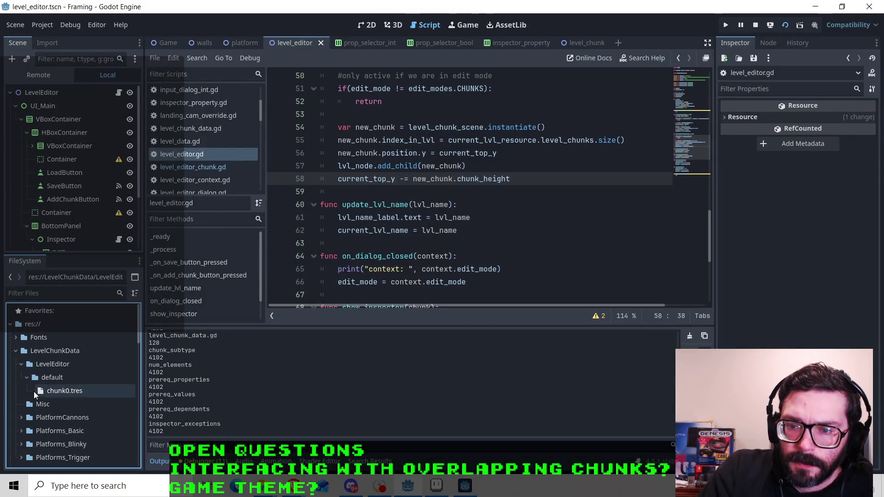
click(69, 391)
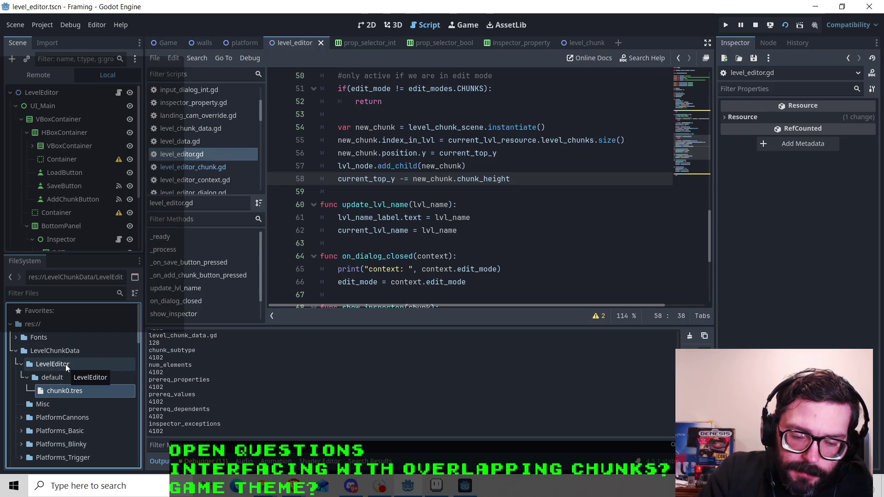
right_click(62, 394)
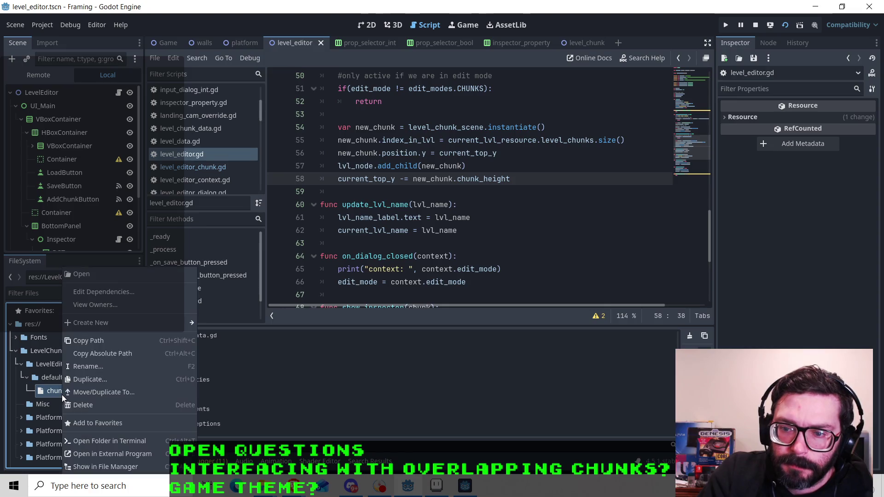
click(98, 275)
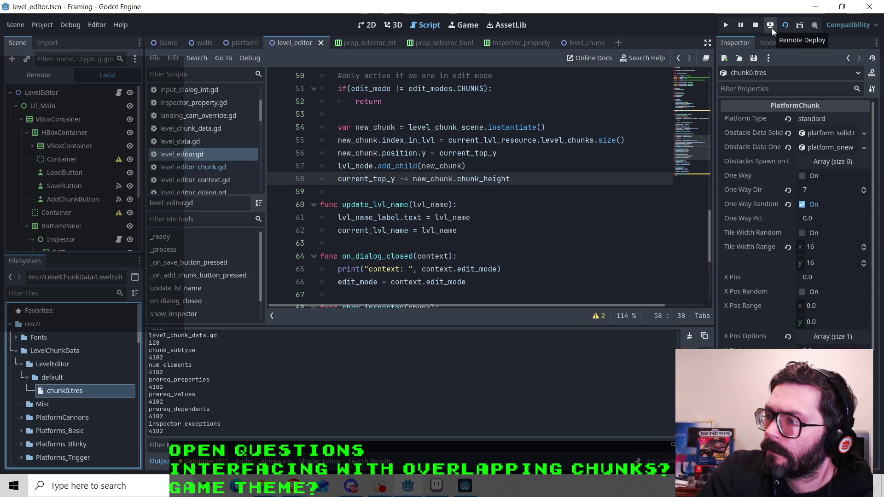
scroll(627, 172, up, 1)
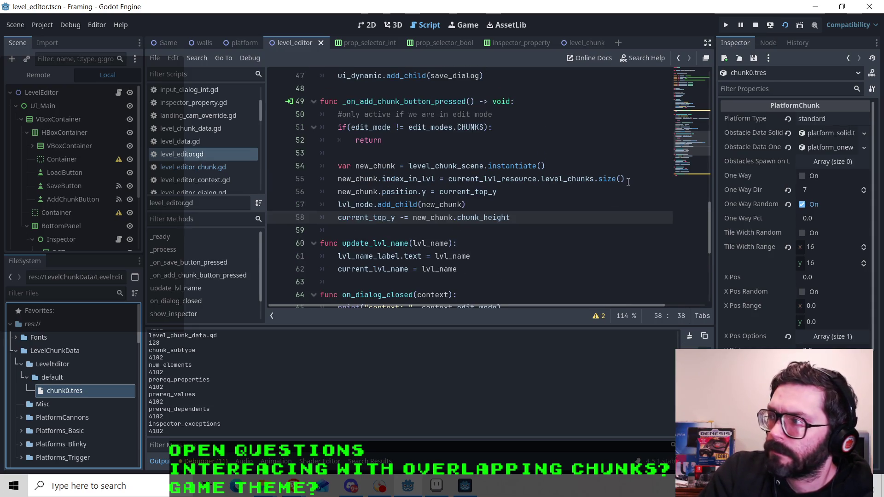
click(753, 25)
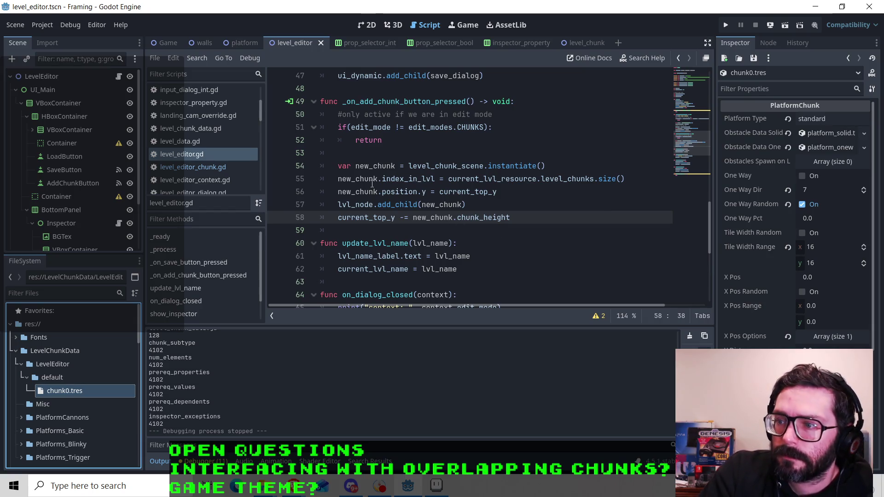
Step through the add-chunk function's lines in level_editor.gd: instance, index_in_lvl, position, add_child.
scroll(372, 183, up, 2)
scroll(389, 217, up, 1)
scroll(389, 216, down, 3)
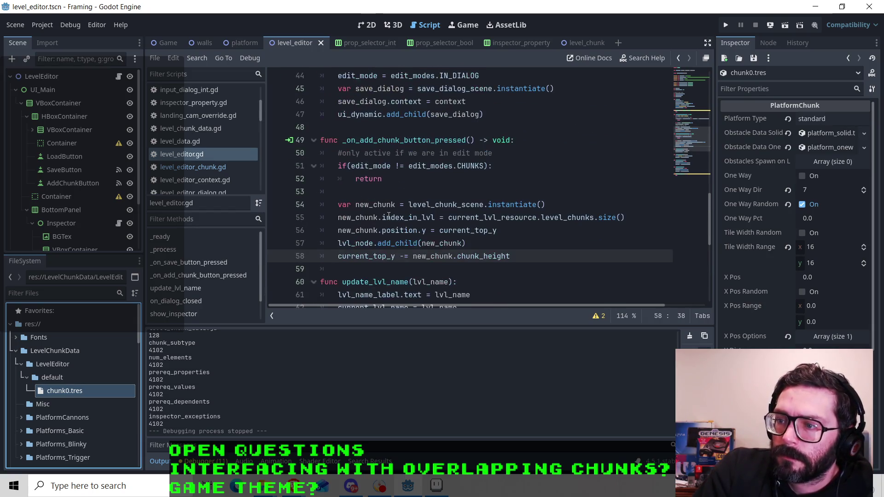
click(415, 192)
click(558, 207)
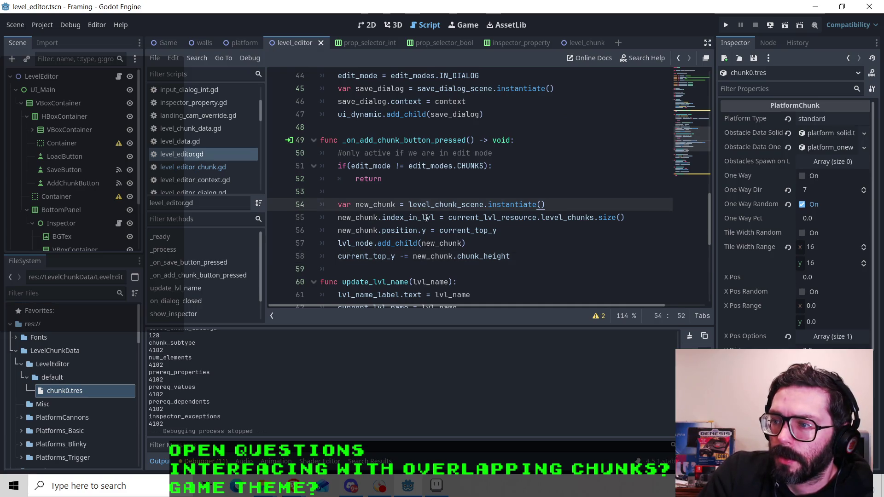
click(425, 217)
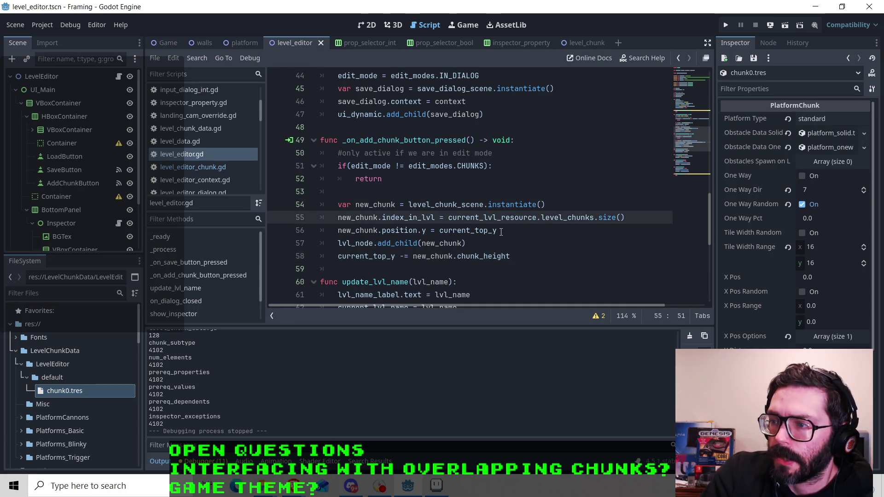
click(458, 230)
click(439, 243)
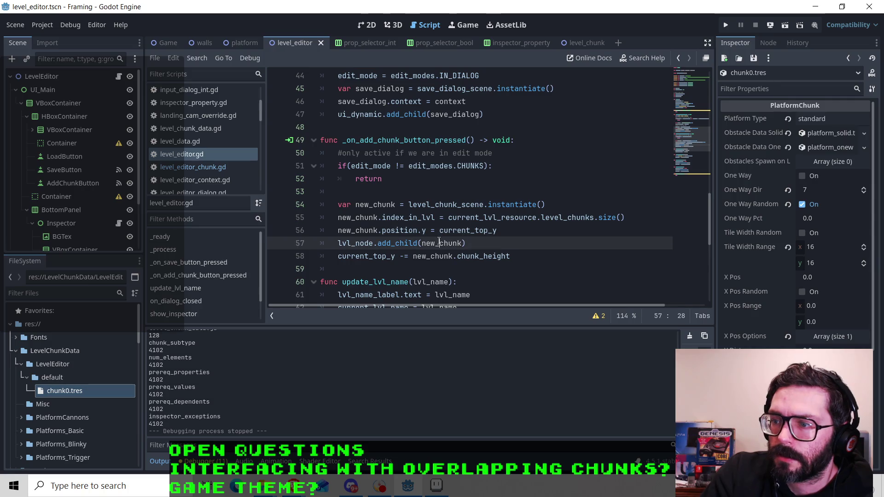
Review level_editor_chunk.gd, including the instance_platform_chunk_base call and platform_type resource setup.
click(202, 167)
scroll(399, 224, down, 2)
scroll(398, 224, down, 2)
click(394, 127)
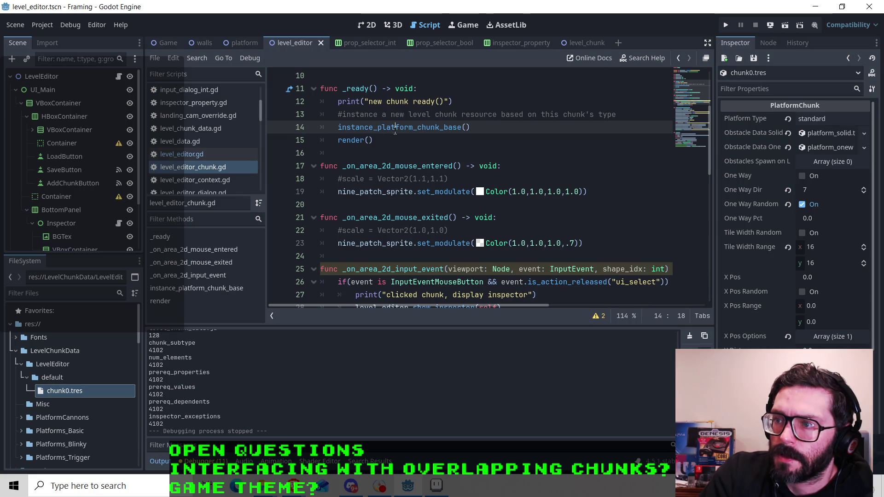
scroll(389, 123, down, 6)
click(520, 127)
scroll(460, 184, down, 3)
scroll(470, 272, up, 1)
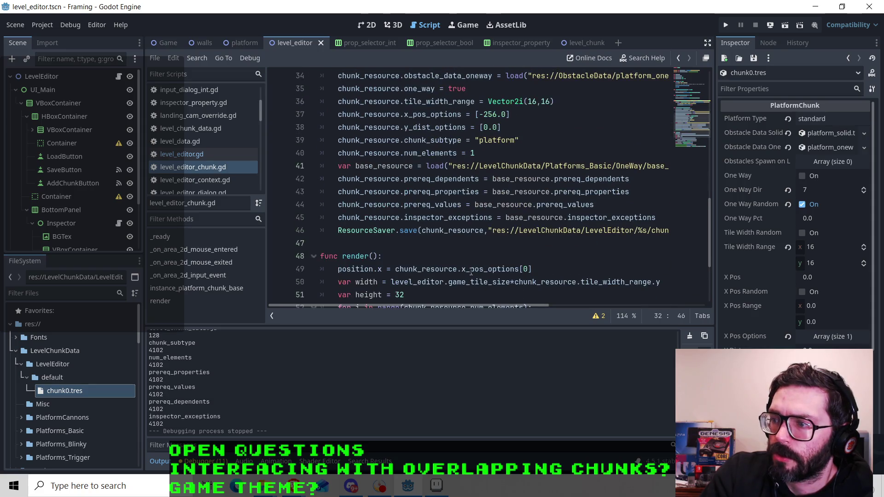
mouse_move(462, 305)
mouse_down()
mouse_move(632, 299)
mouse_move(446, 312)
mouse_up()
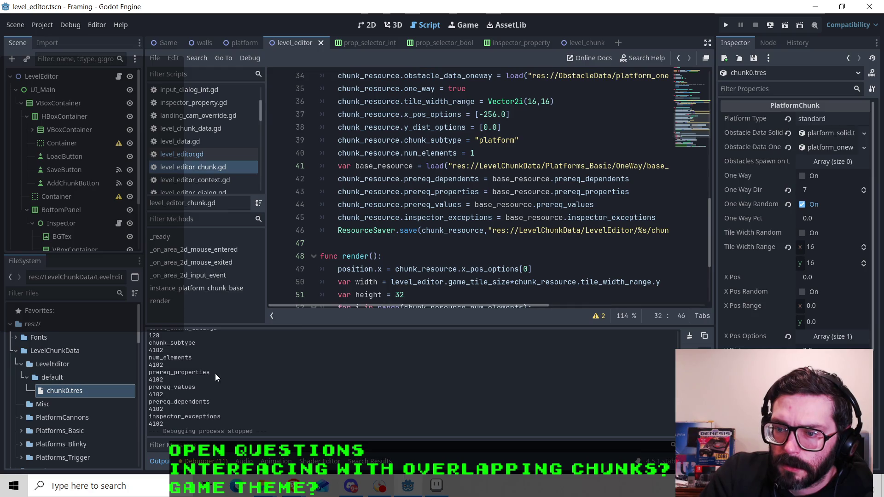
scroll(191, 374, up, 4)
scroll(192, 374, up, 5)
scroll(441, 253, up, 8)
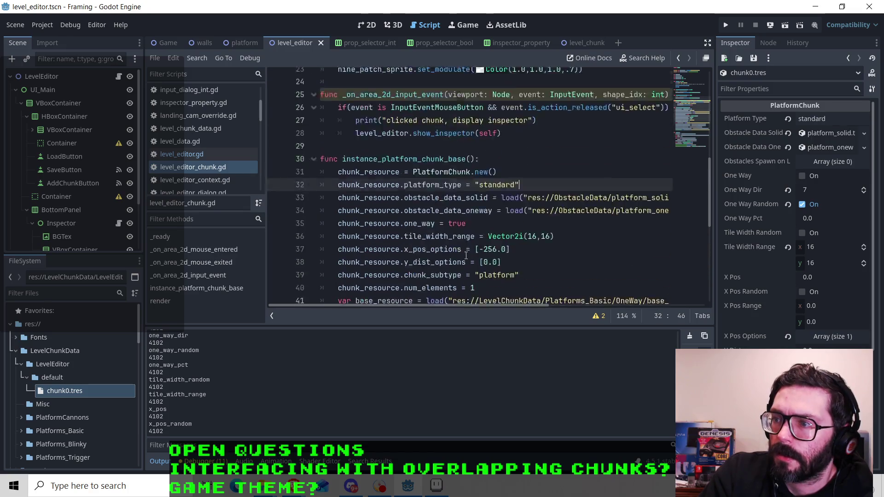
scroll(440, 254, down, 1)
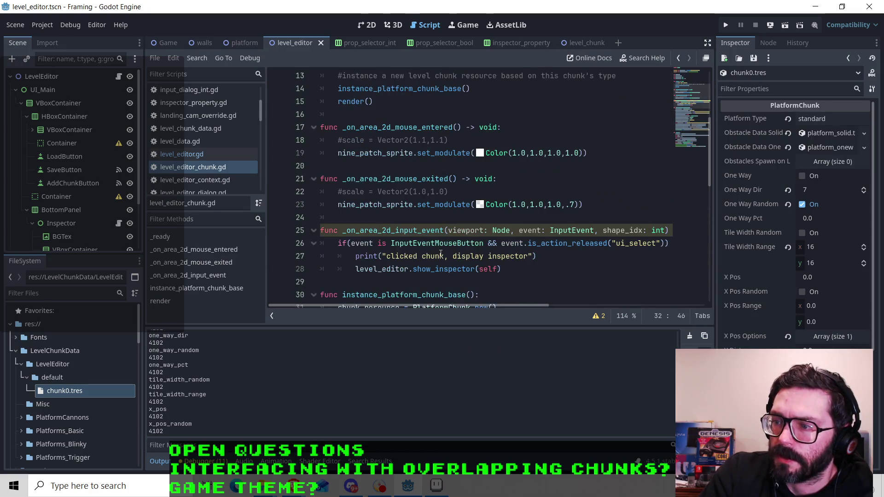
scroll(362, 230, up, 4)
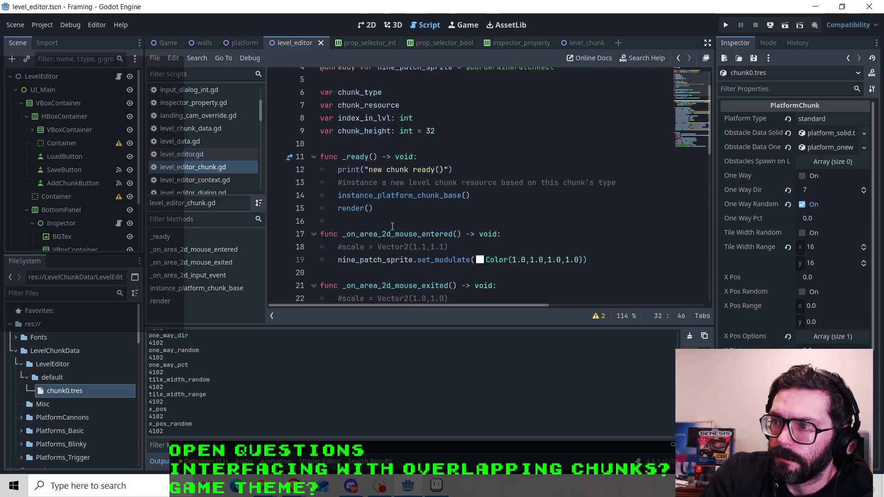
scroll(190, 153, up, 3)
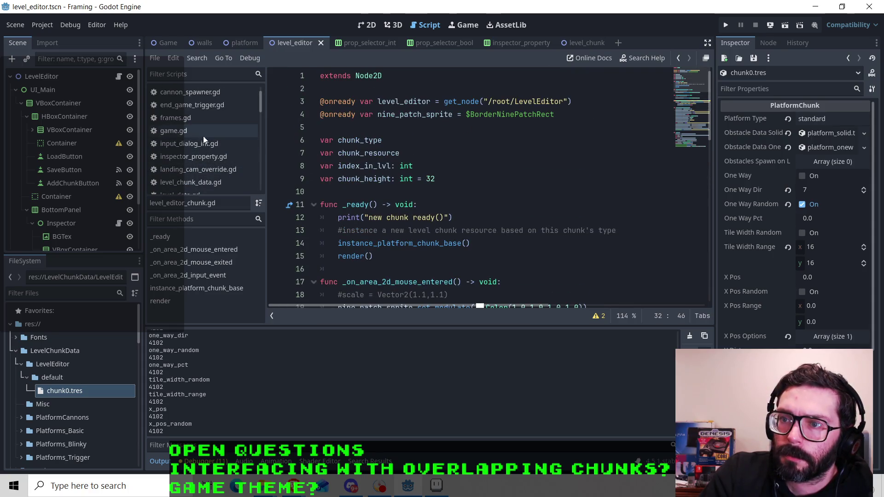
Browse inspector_property.gd, then open level_chunk_data.gd and scroll through it.
click(198, 157)
scroll(437, 169, up, 6)
scroll(437, 169, down, 3)
scroll(428, 166, up, 2)
scroll(419, 163, down, 6)
scroll(415, 163, down, 5)
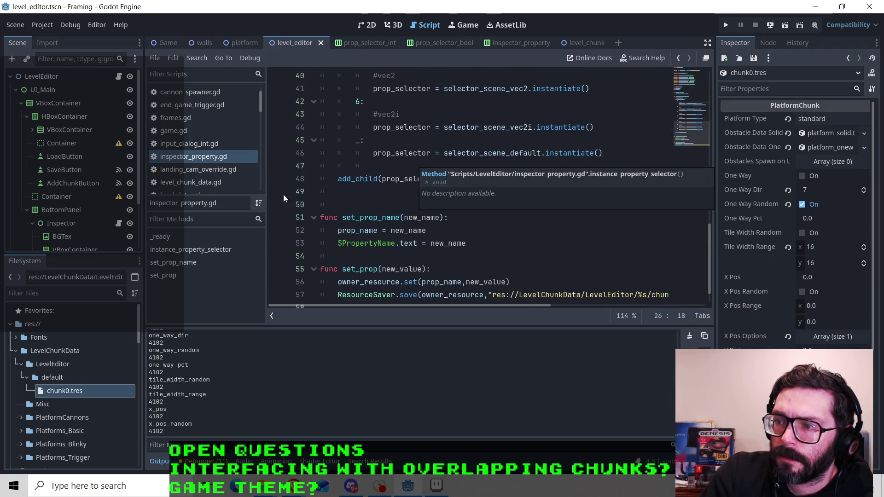
scroll(284, 196, up, 8)
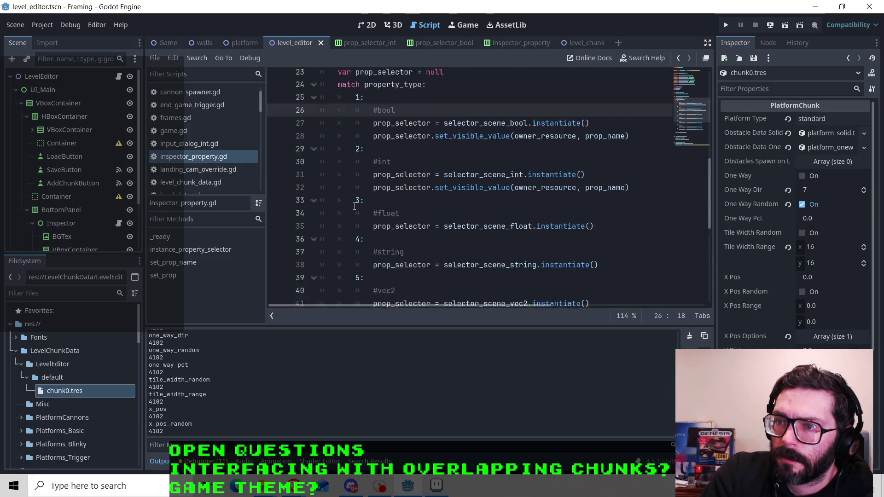
click(206, 180)
scroll(217, 161, down, 2)
scroll(220, 156, down, 3)
Comment out the print(property.name) and print(property.usage) lines in level_editor_inspector.gd with Ctrl+K, then save.
click(215, 179)
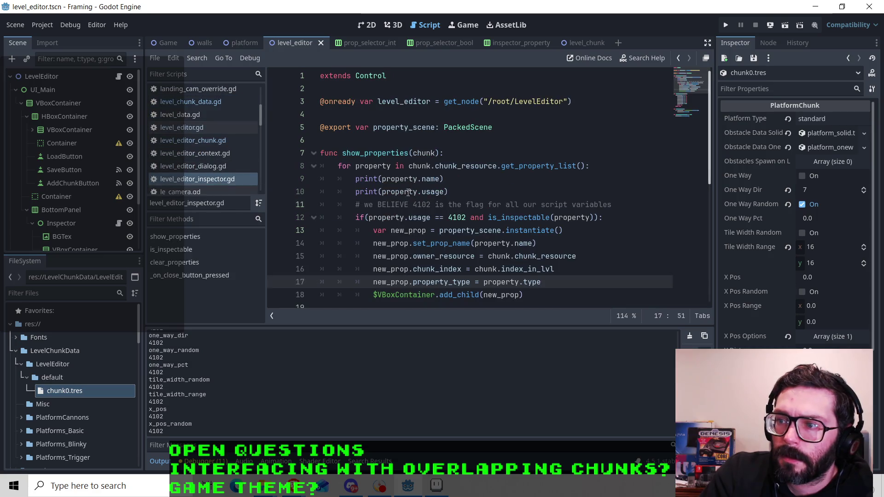
drag(356, 179, 461, 190)
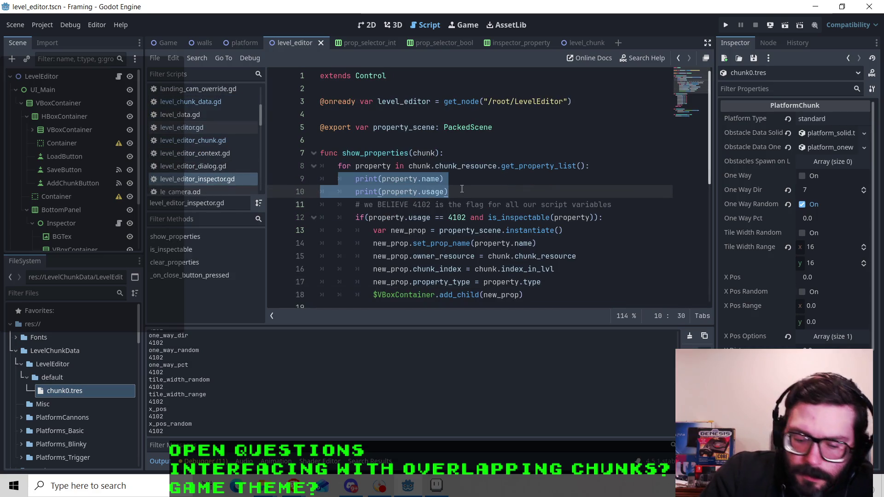
key(ctrl+k)
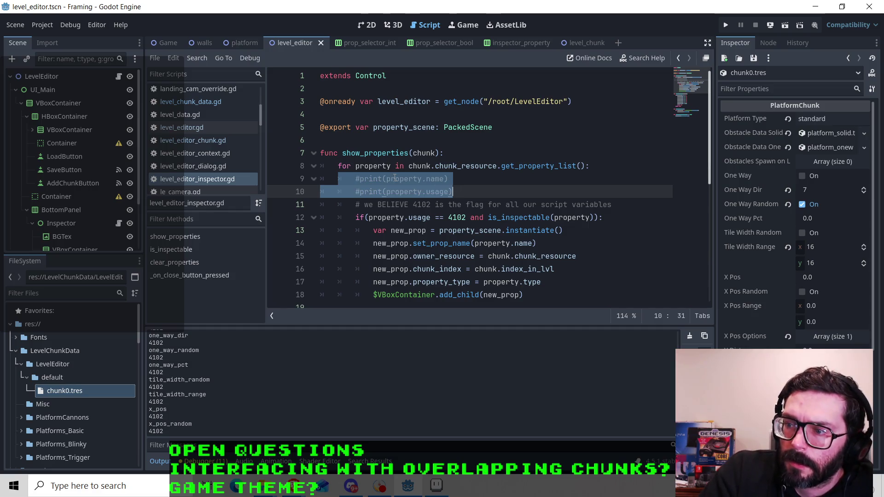
key(Delete)
scroll(331, 194, down, 7)
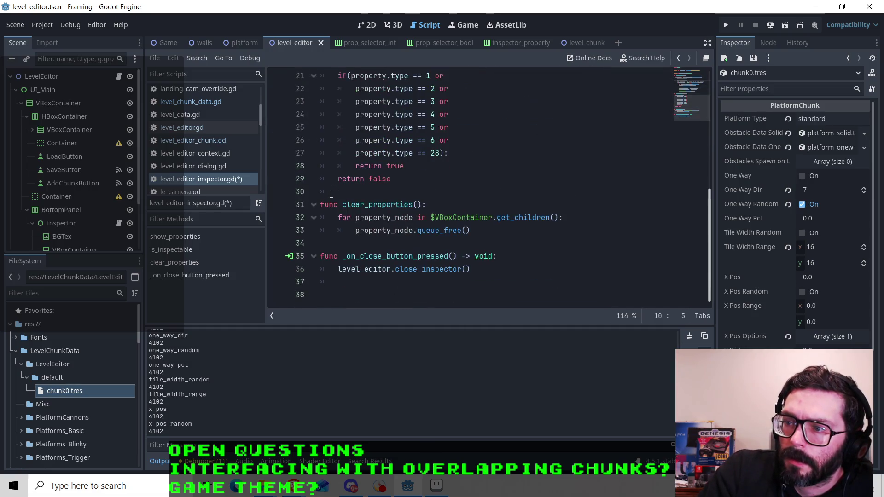
key(ctrl+z)
key(ctrl+s)
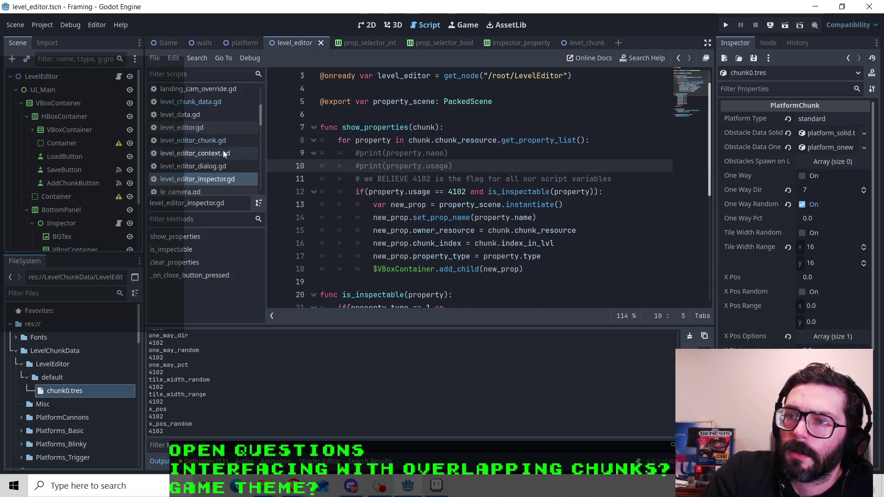
click(203, 140)
Insert print("chunk index? ", index_in_lvl) on a new line above the ResourceSaver.save call.
scroll(370, 197, down, 9)
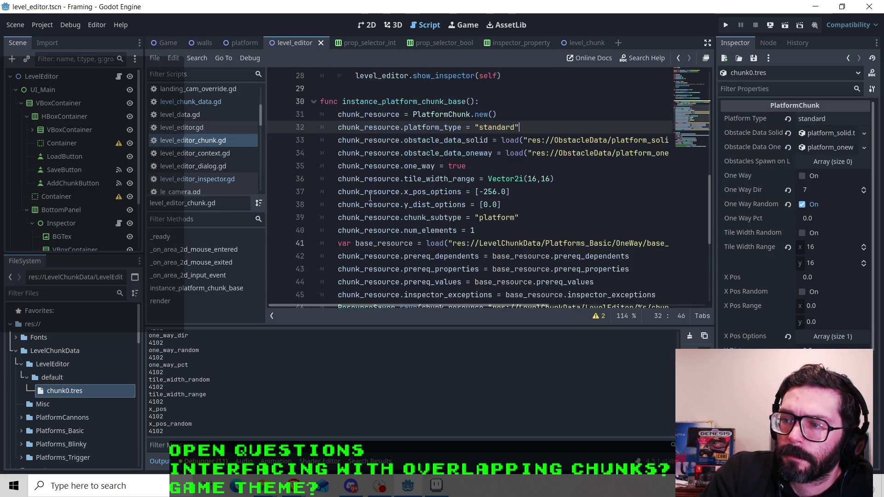
scroll(524, 216, down, 2)
scroll(537, 249, up, 1)
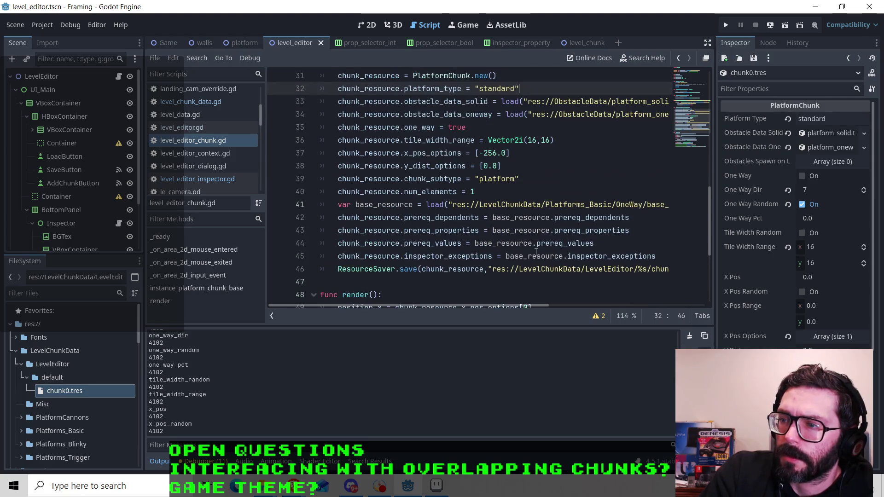
click(353, 265)
key(Home)
key(Return)
key(Up)
text(print)
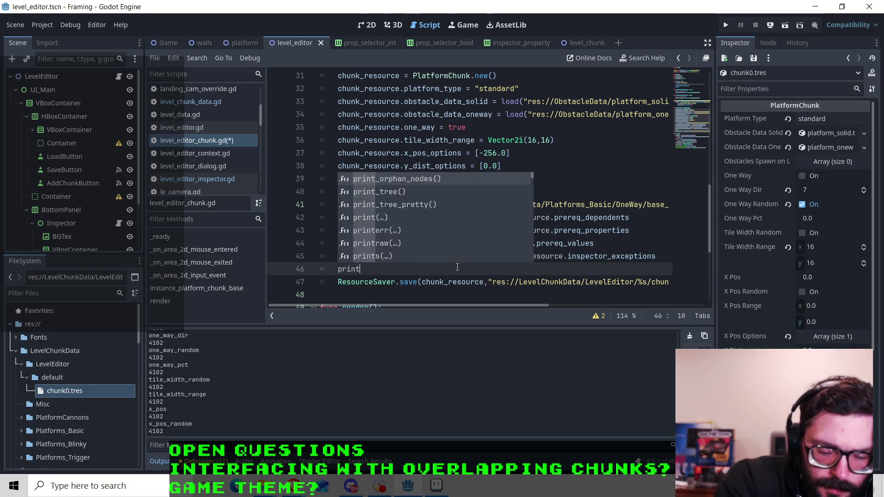
text(("chunk inde)
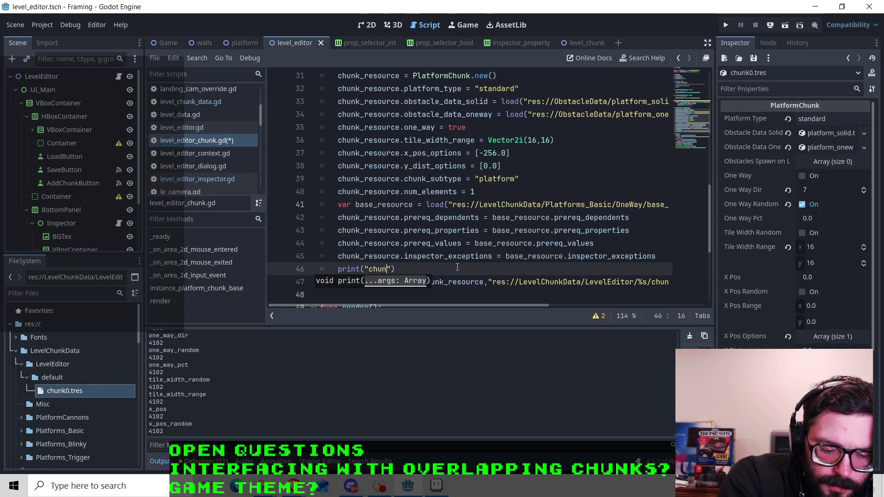
text(x?)
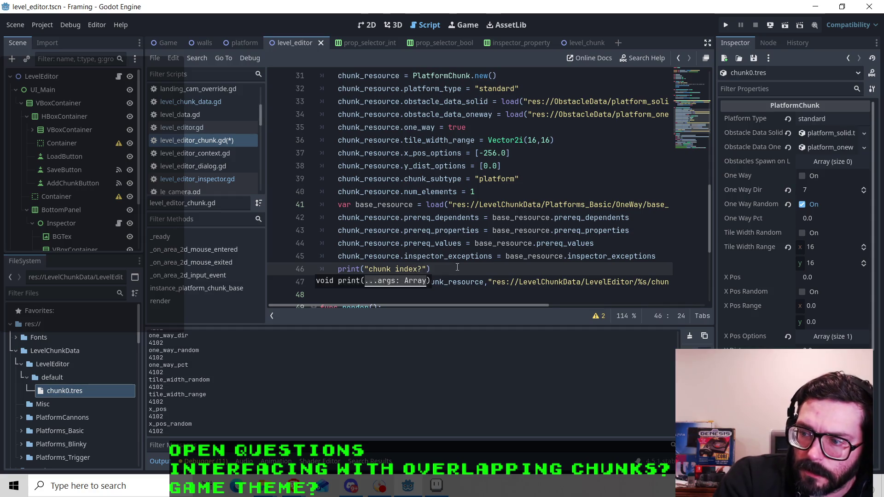
text( ")
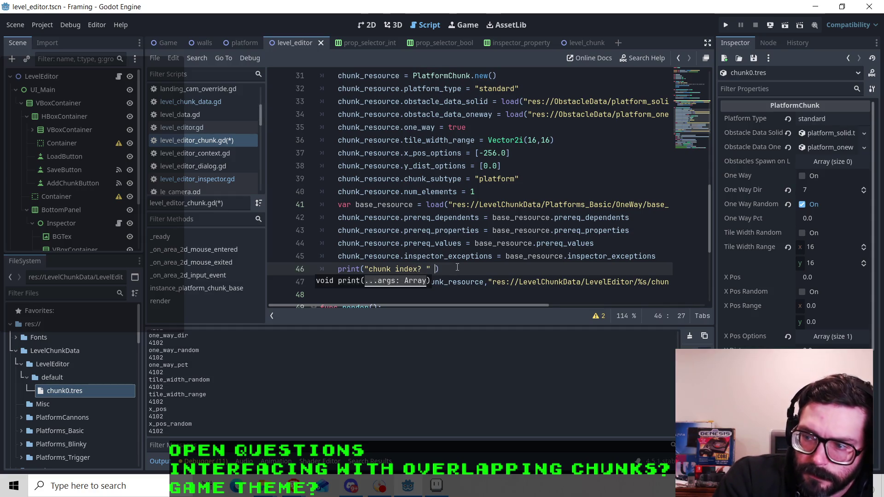
mouse_move(501, 305)
mouse_down()
mouse_move(656, 305)
mouse_move(498, 302)
mouse_up()
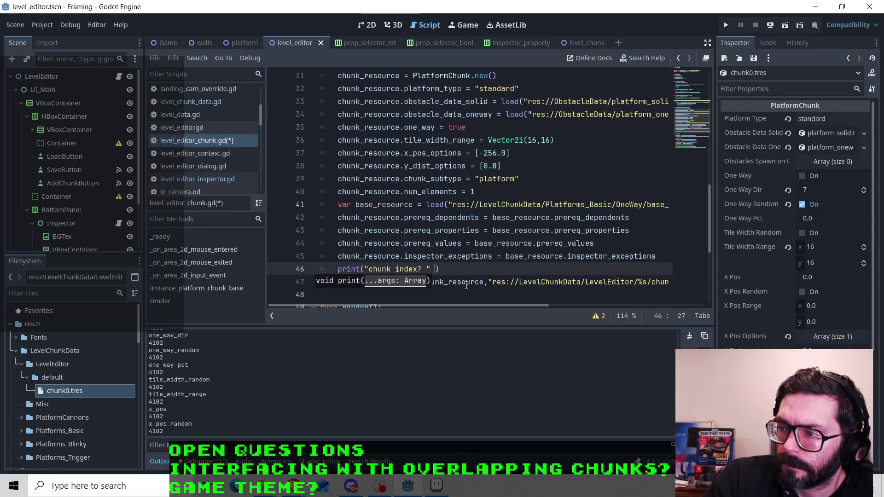
click(436, 269)
key(BackSpace)
text(, index)
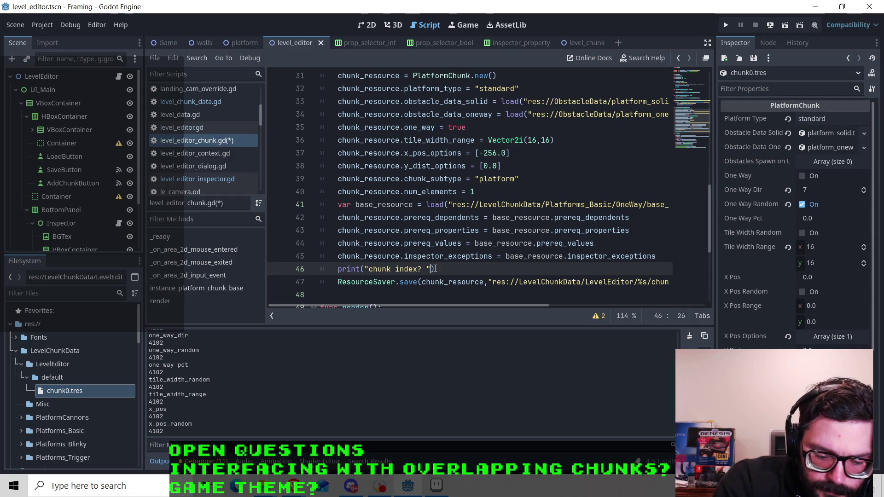
text(_in_lvl)
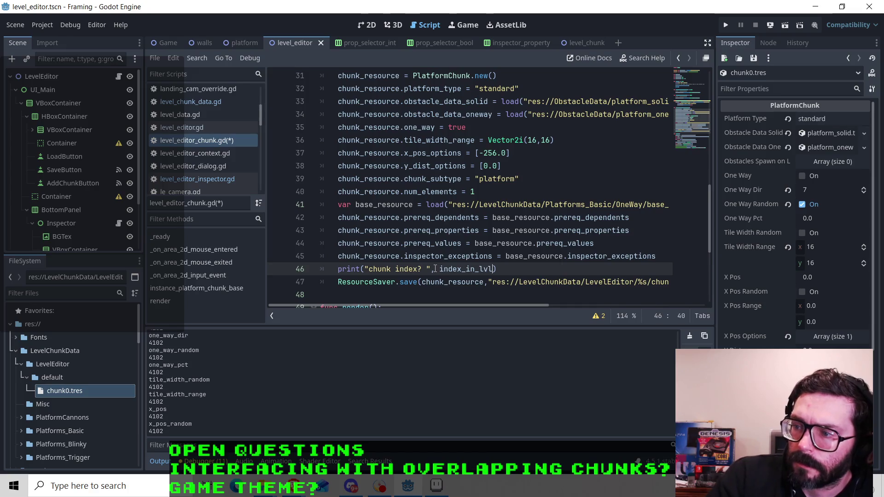
Save level_editor_chunk.gd, run the scene and add two chunks; the Output shows 'chunk index? 0' twice.
key(ctrl+s)
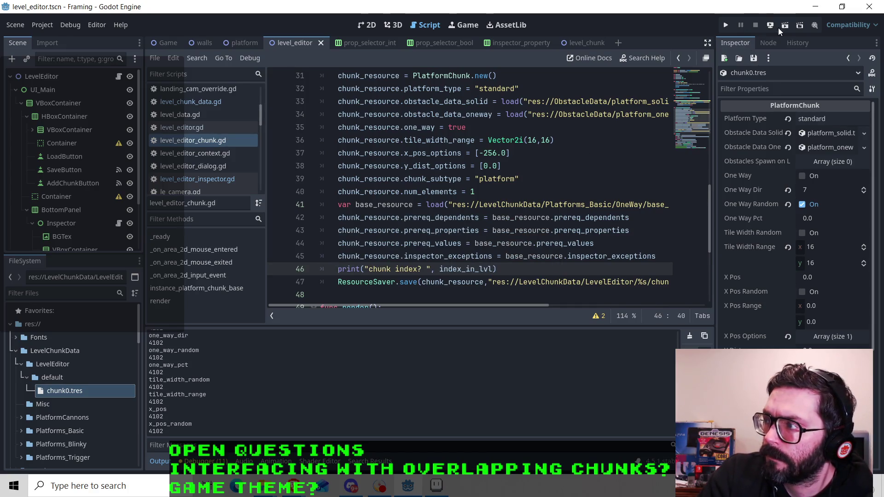
click(783, 27)
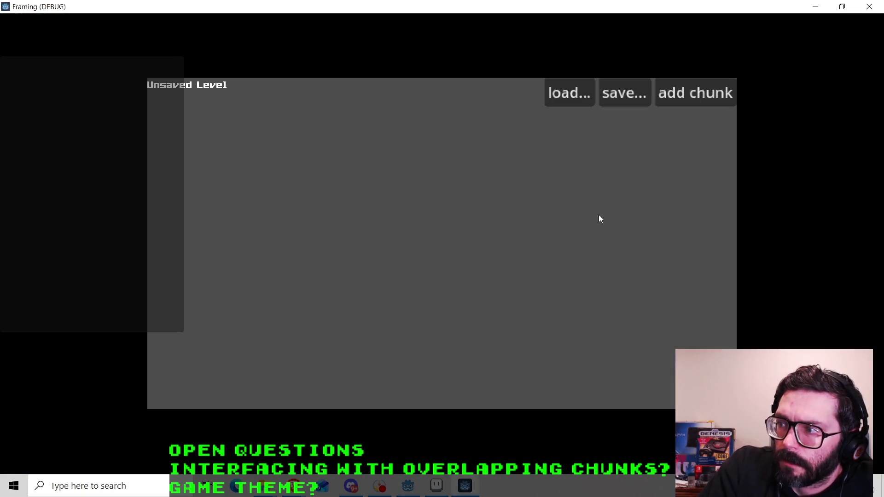
click(675, 95)
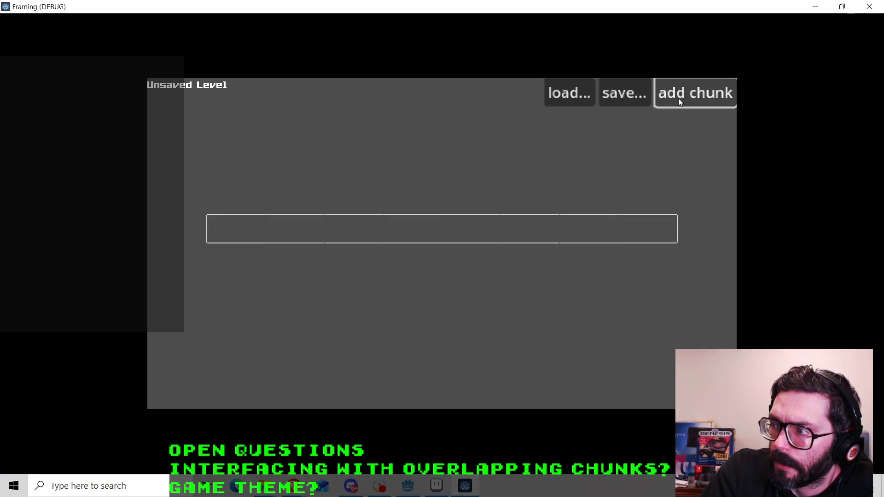
click(678, 98)
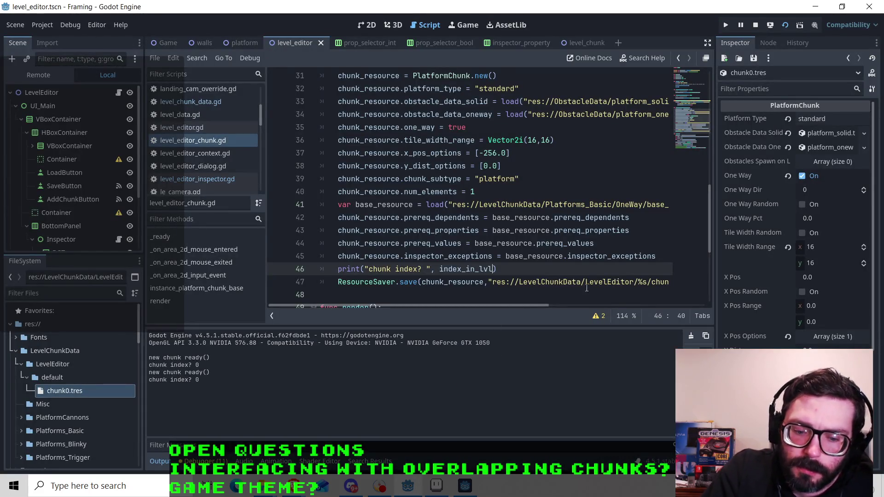
scroll(511, 250, up, 3)
scroll(509, 253, up, 5)
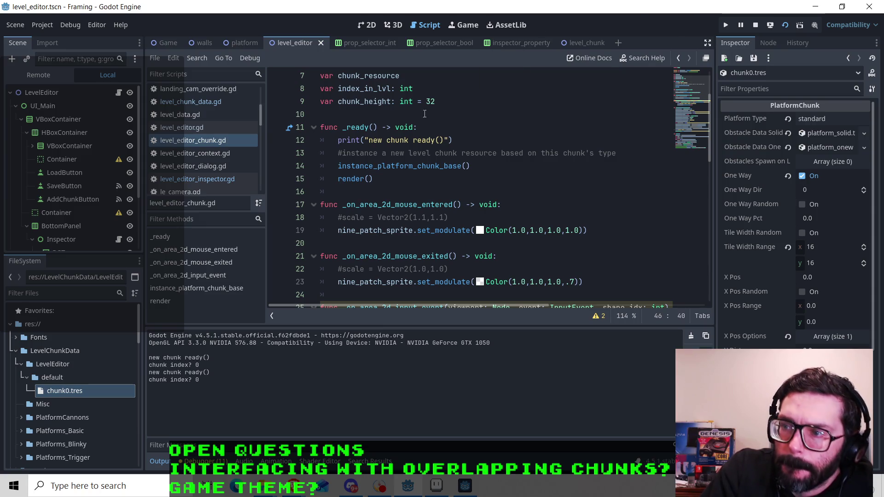
click(205, 128)
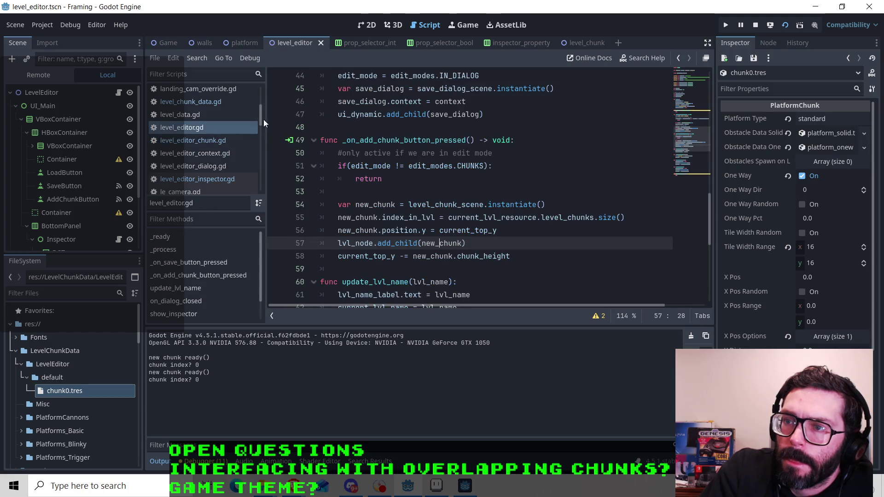
Stop the running game and go to the index_in_lvl declaration in level_editor_chunk.gd.
click(753, 25)
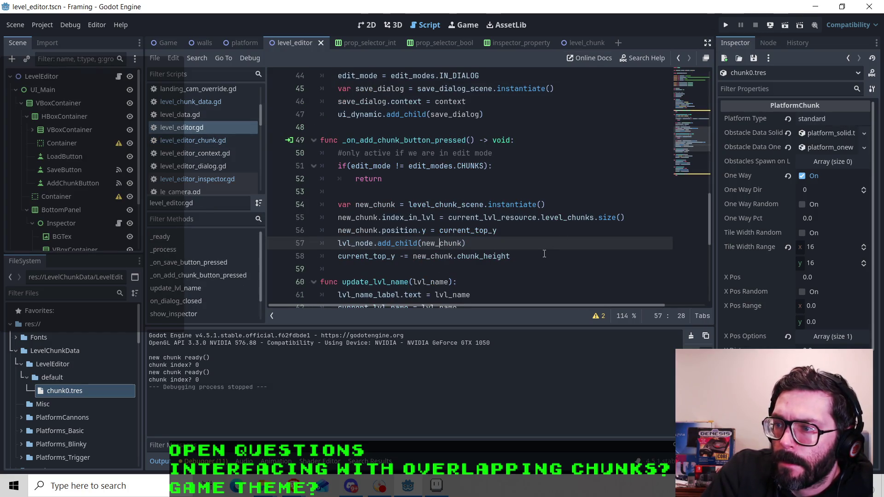
click(219, 142)
scroll(479, 218, up, 2)
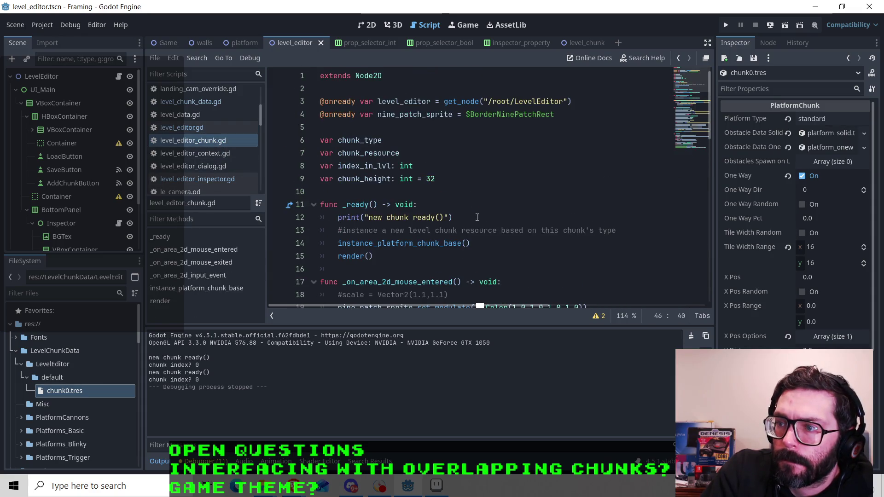
click(373, 166)
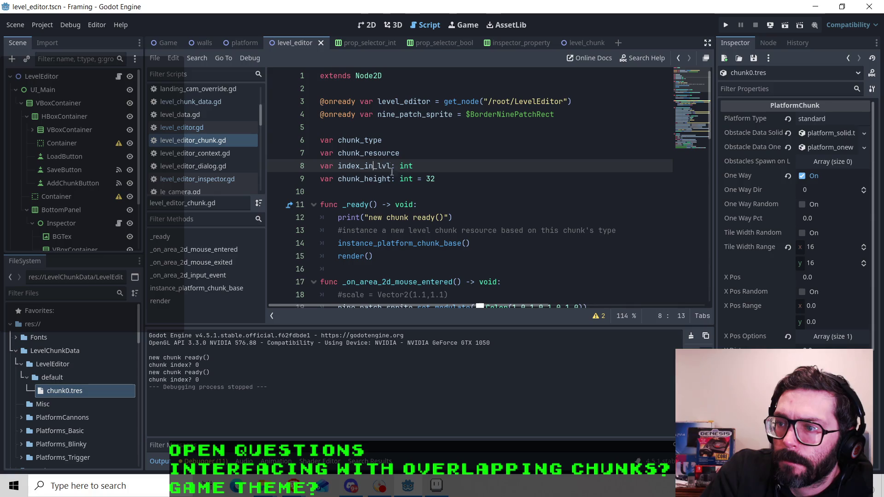
click(506, 194)
Search all project files for index_in_lvl and open its line 55 assignment in level_editor.gd.
key(ctrl+shift+f)
text(index_in)
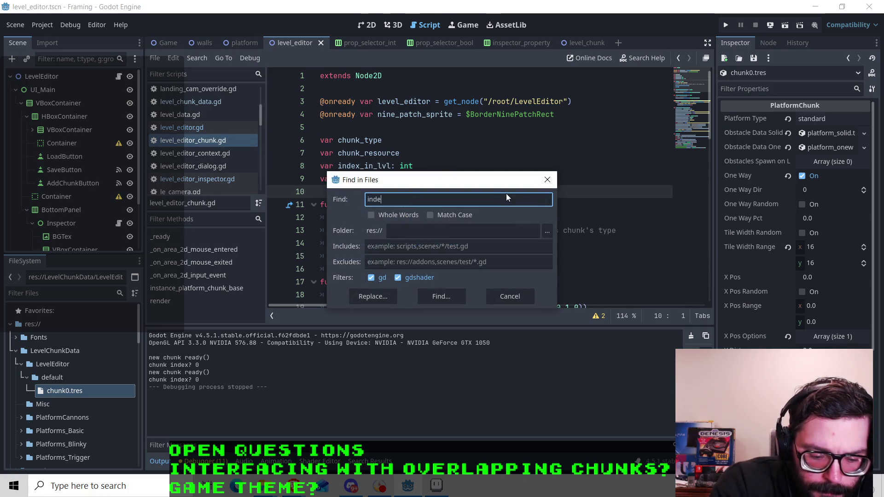
text(_lvl)
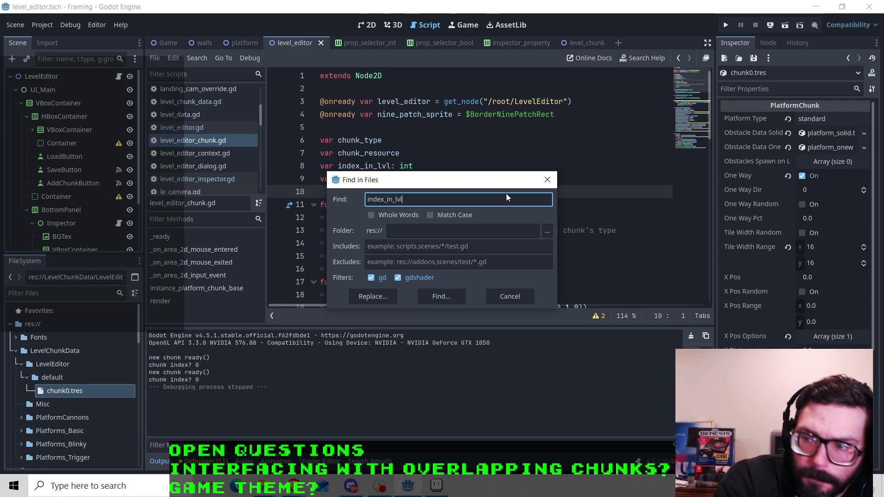
key(Return)
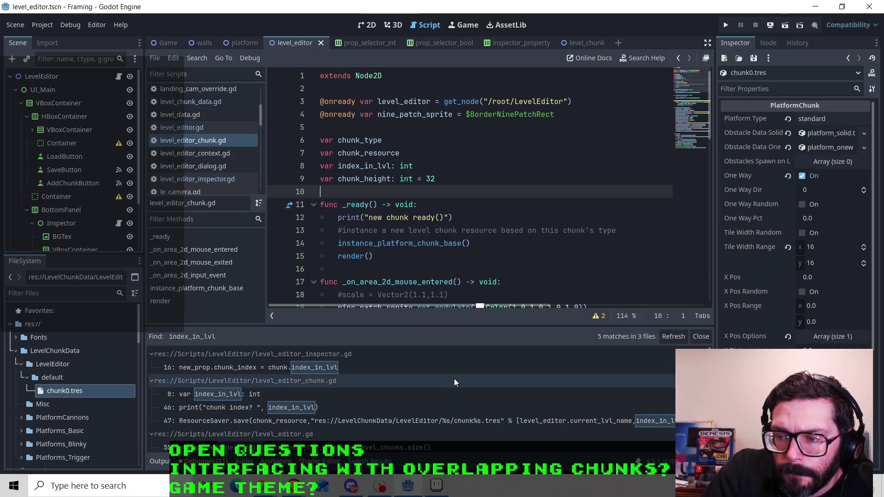
scroll(454, 378, down, 1)
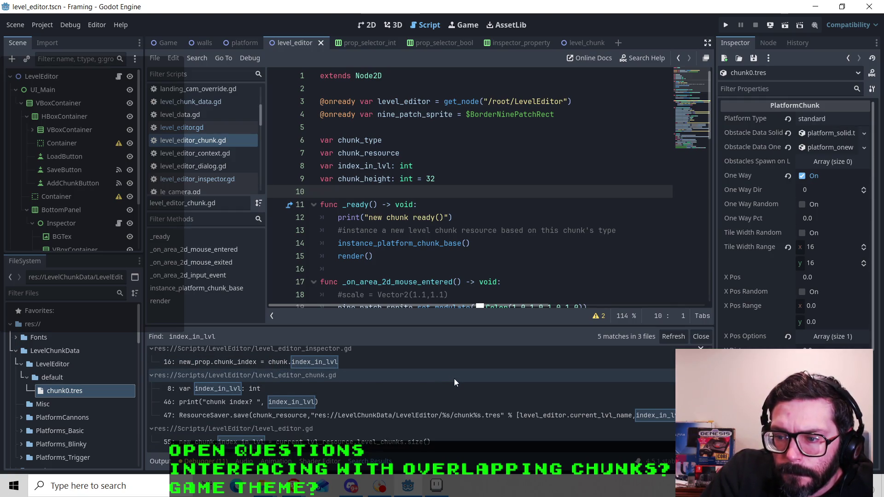
click(366, 442)
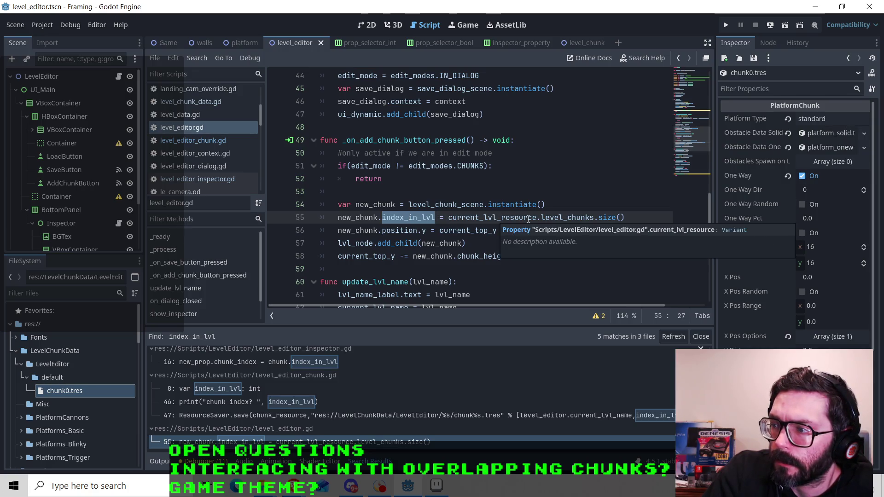
click(572, 218)
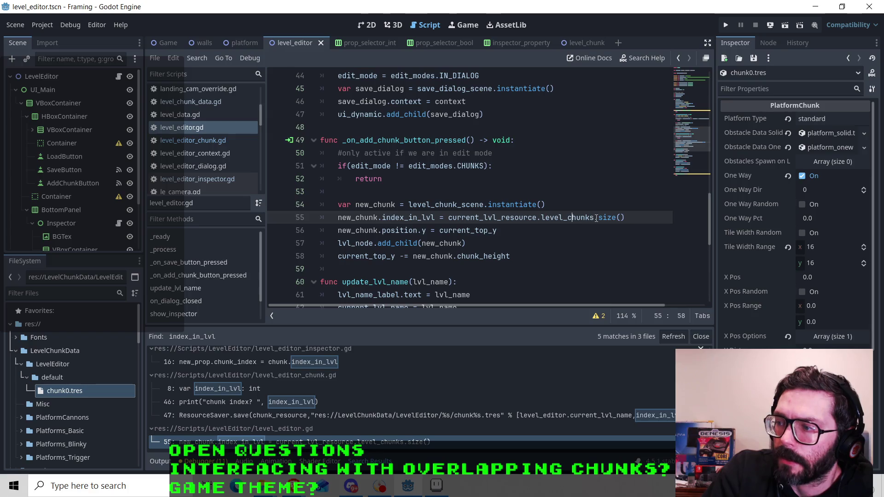
drag(593, 217, 542, 218)
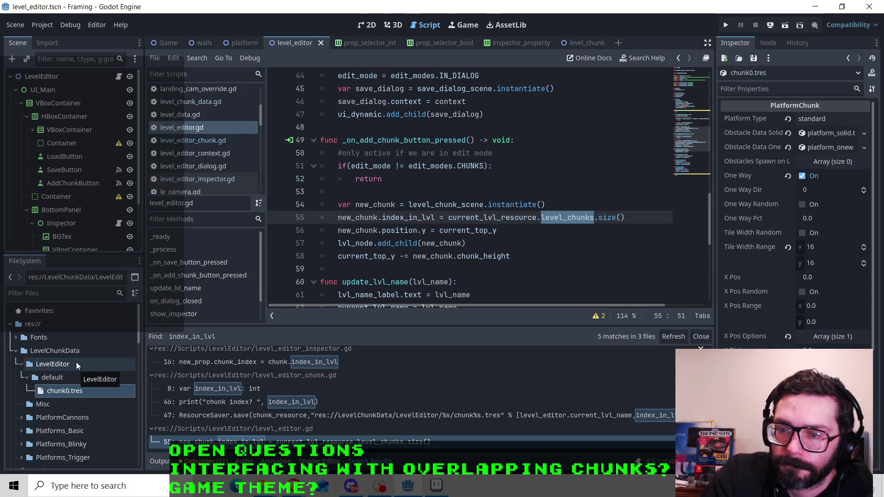
click(501, 217)
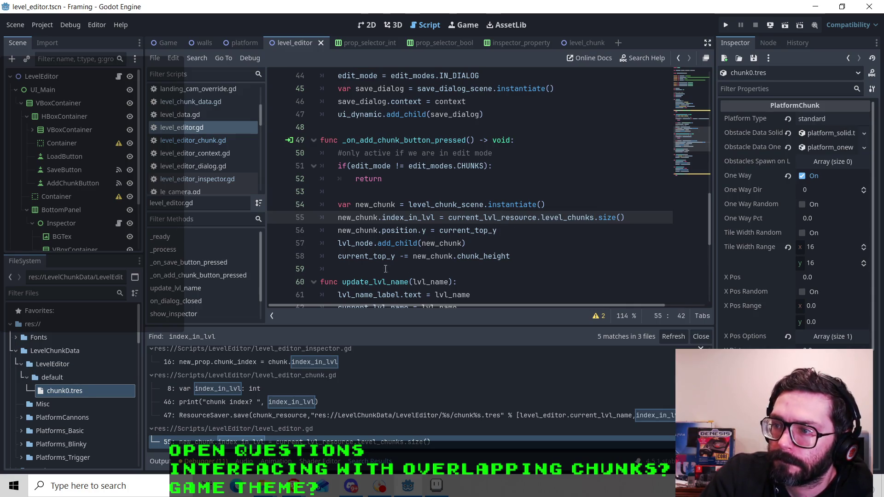
scroll(383, 271, up, 9)
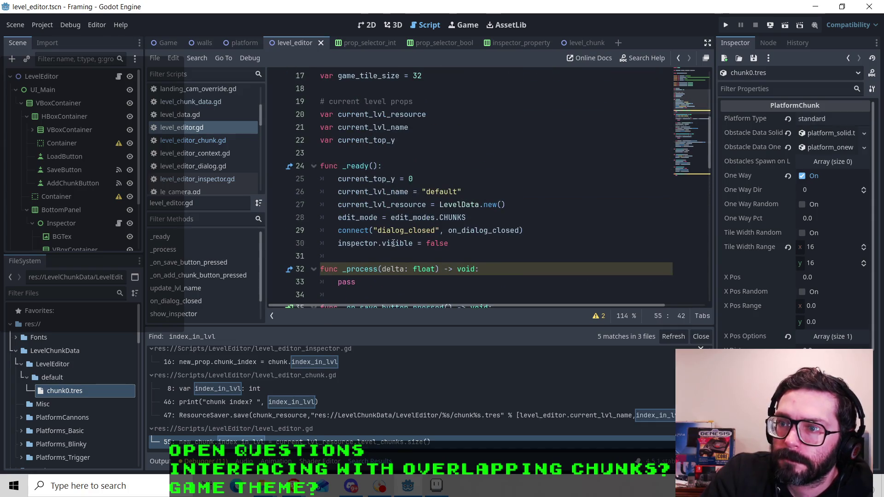
scroll(391, 248, up, 5)
scroll(414, 230, down, 3)
click(390, 192)
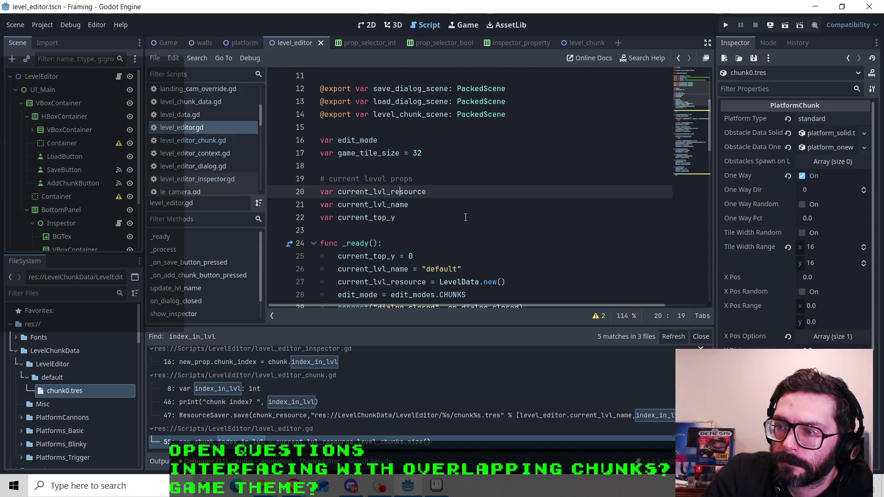
click(426, 232)
scroll(412, 207, down, 3)
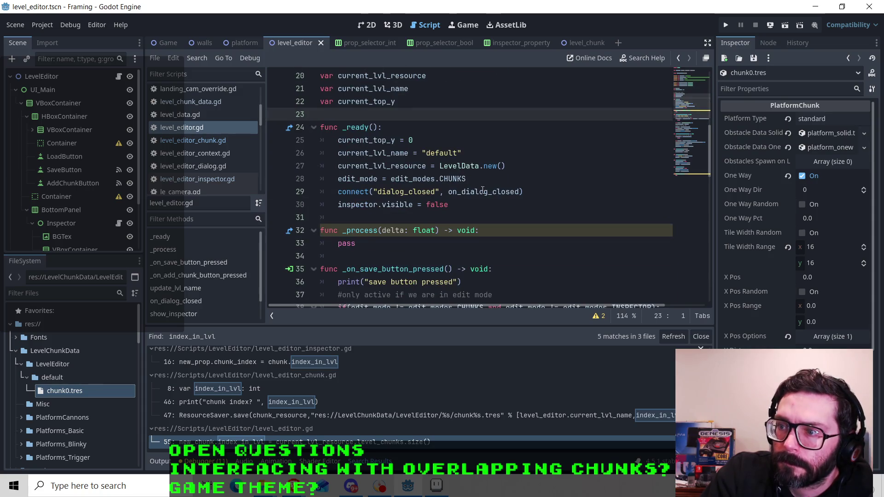
click(453, 167)
click(523, 168)
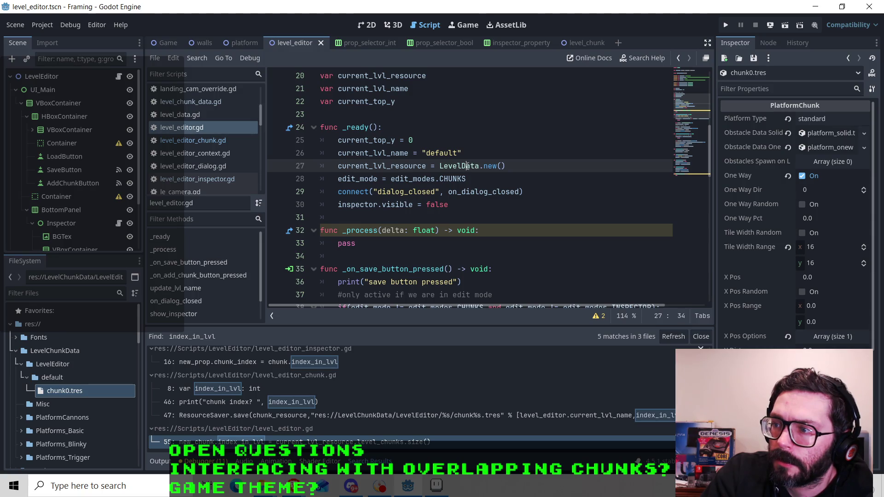
click(405, 167)
scroll(405, 166, up, 4)
scroll(405, 166, down, 4)
scroll(199, 151, up, 2)
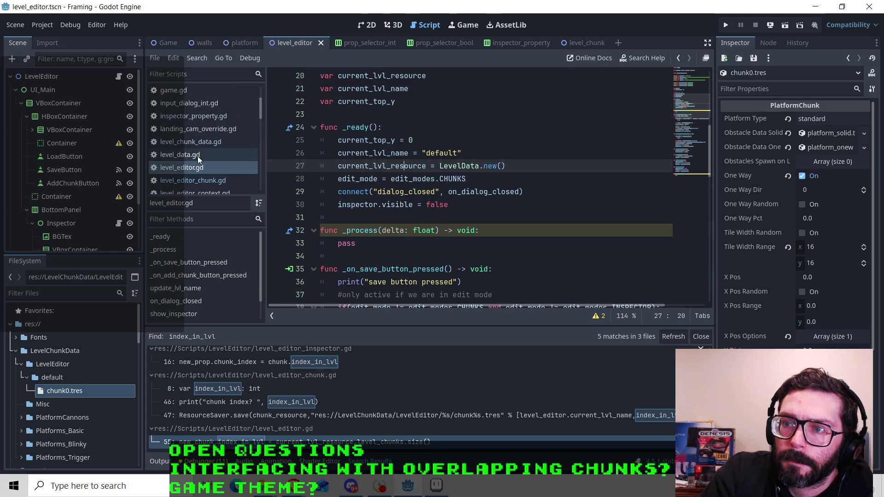
click(198, 155)
scroll(394, 124, down, 1)
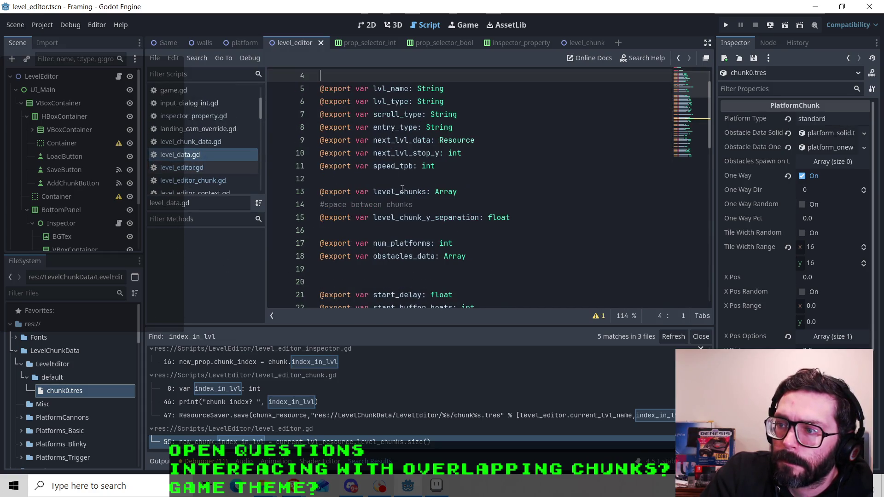
click(401, 192)
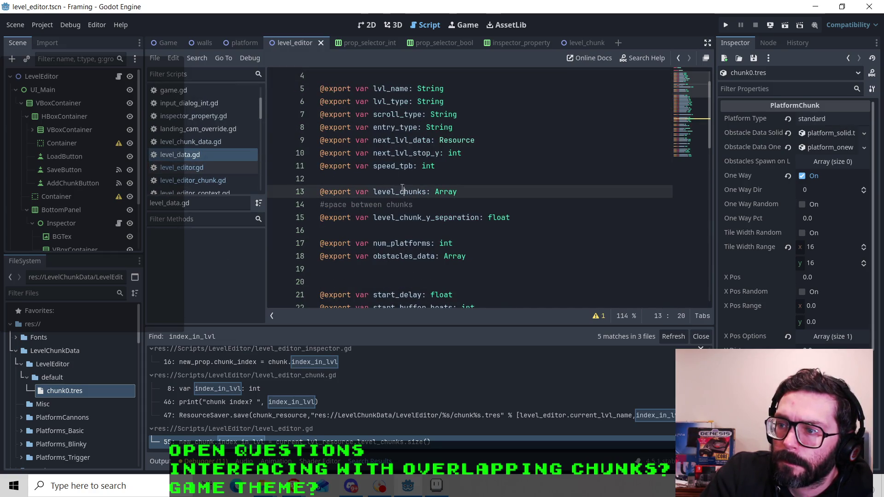
click(192, 169)
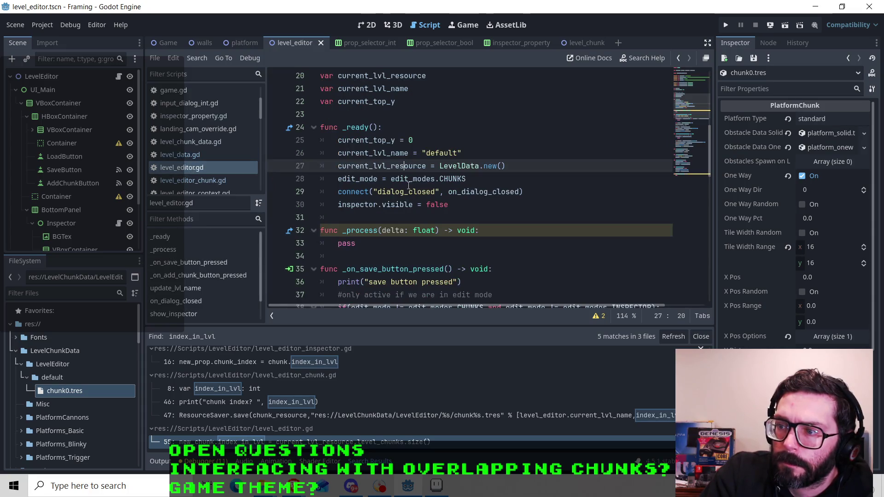
scroll(409, 185, down, 1)
scroll(425, 146, down, 3)
scroll(425, 147, down, 4)
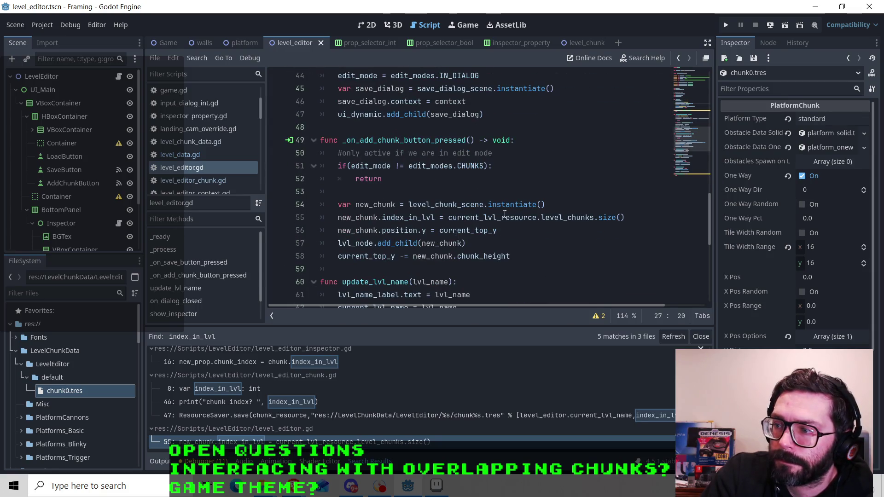
click(633, 219)
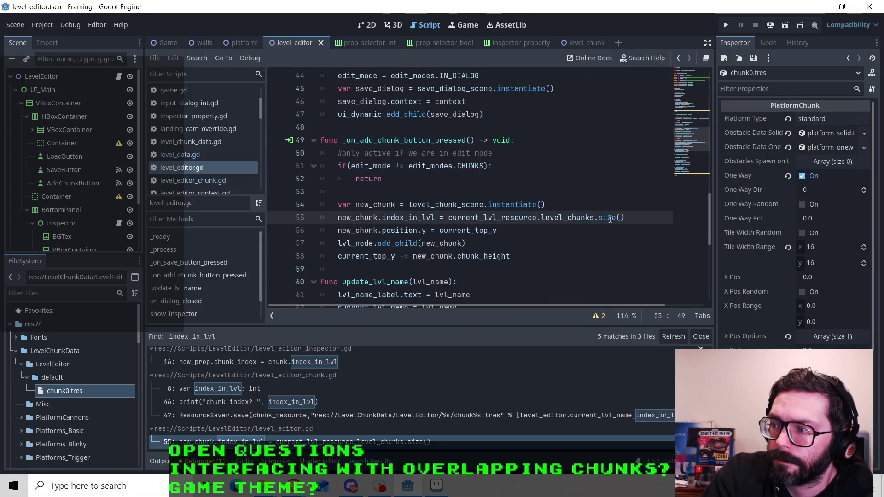
click(526, 241)
click(530, 254)
Add current_lvl_resource.level_chunks.append(new_chunk) on new line 59 and save level_editor.gd.
key(Return)
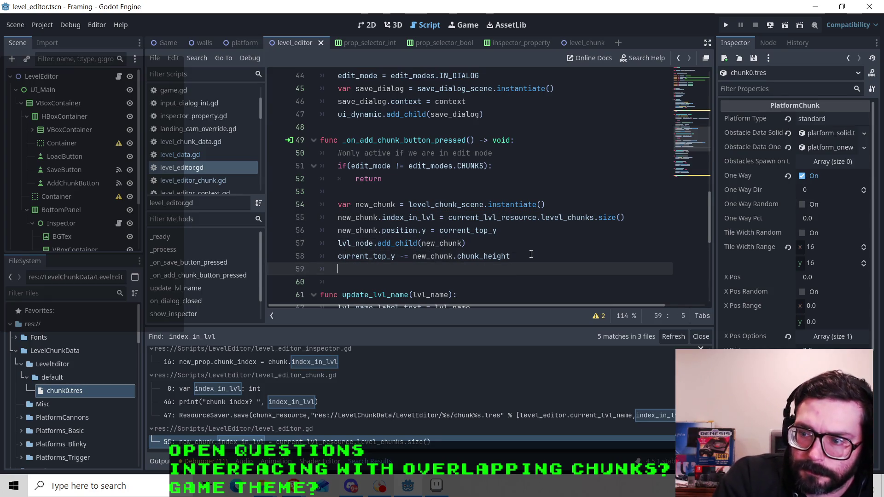
text(current)
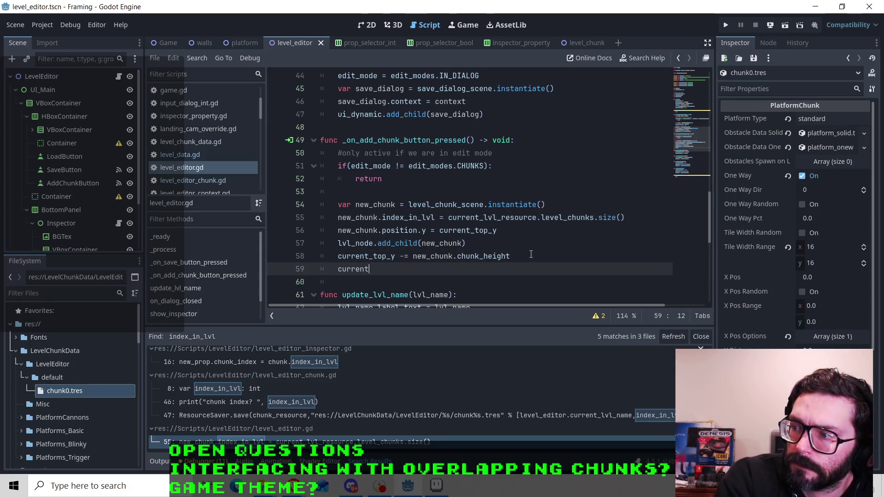
text(_)
key(Down)
key(Return)
text(/)
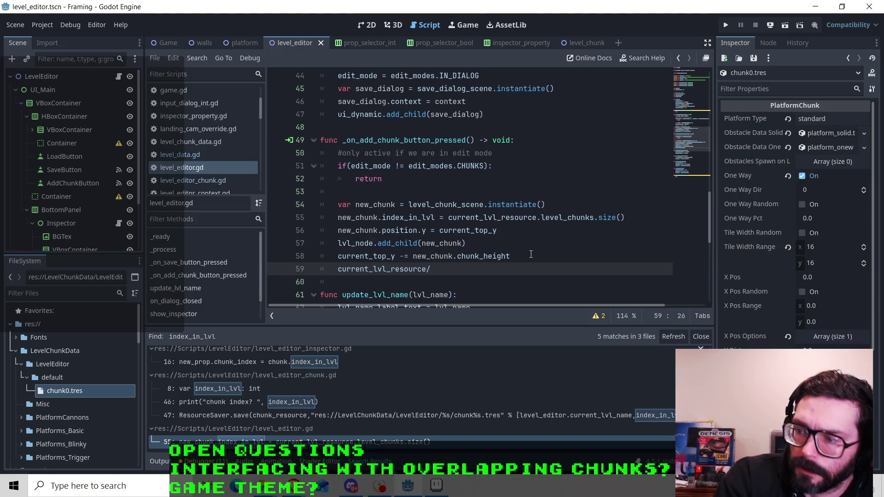
key(BackSpace)
text(.lvl)
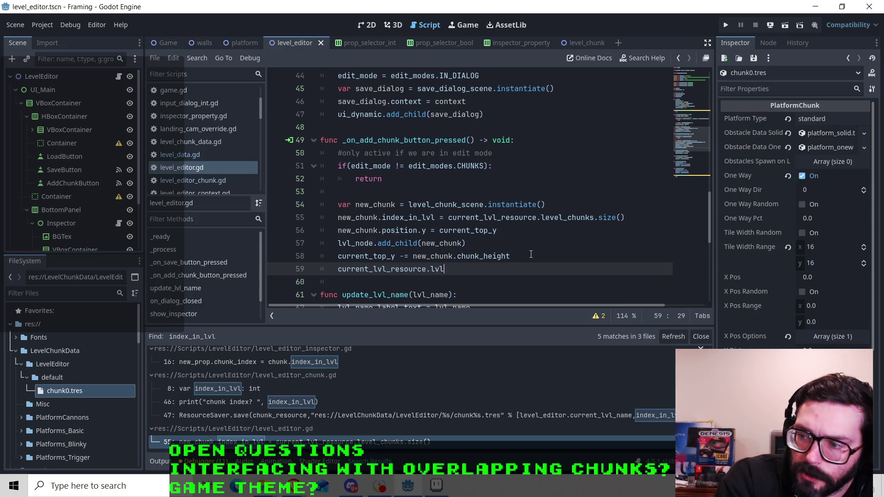
key(BackSpace)
key(BackSpace)
text(evel_chunks.)
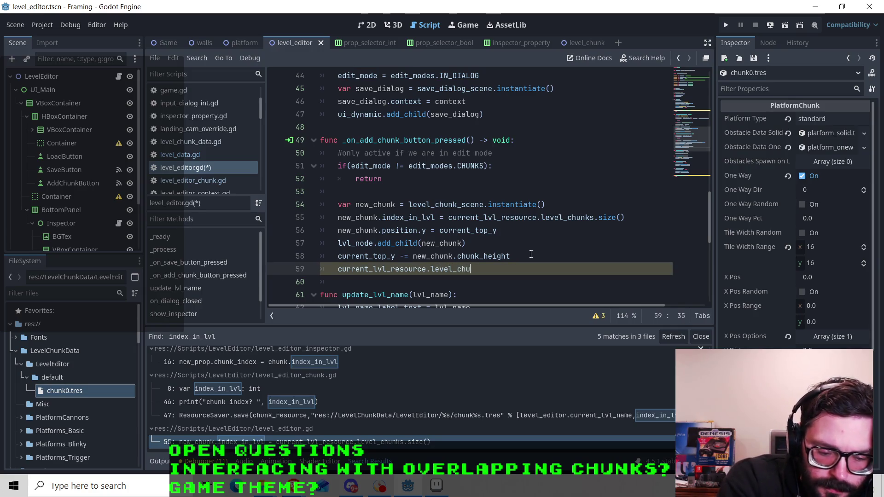
text(appends)
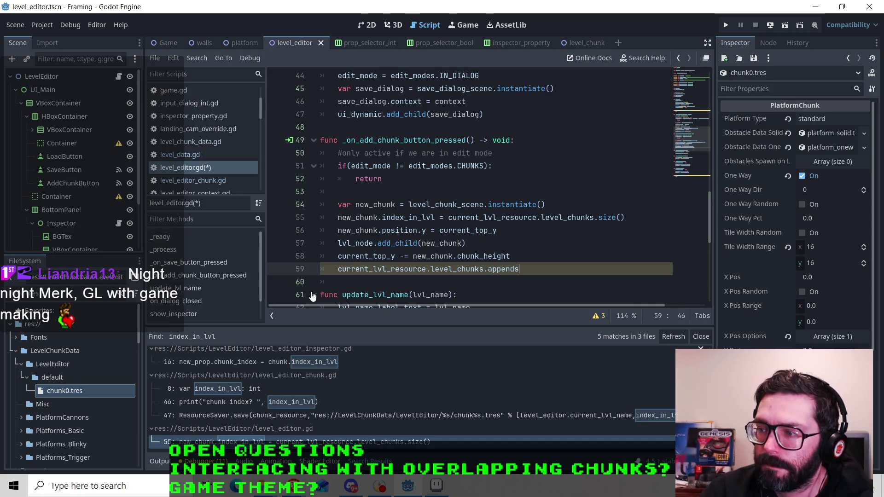
key(BackSpace)
text(()
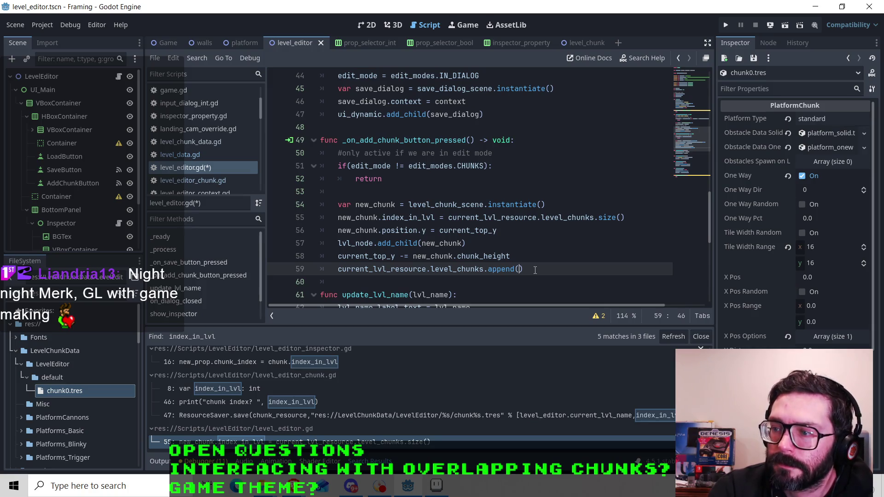
text(new_chunk)
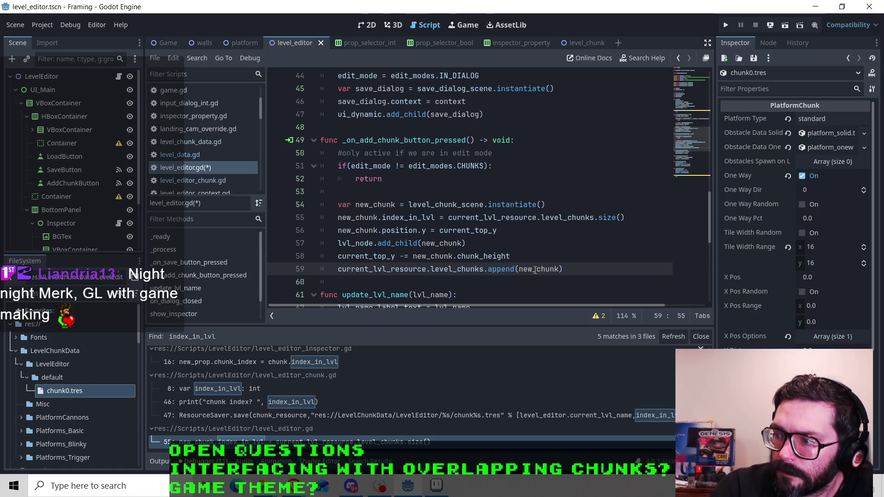
key(ctrl+s)
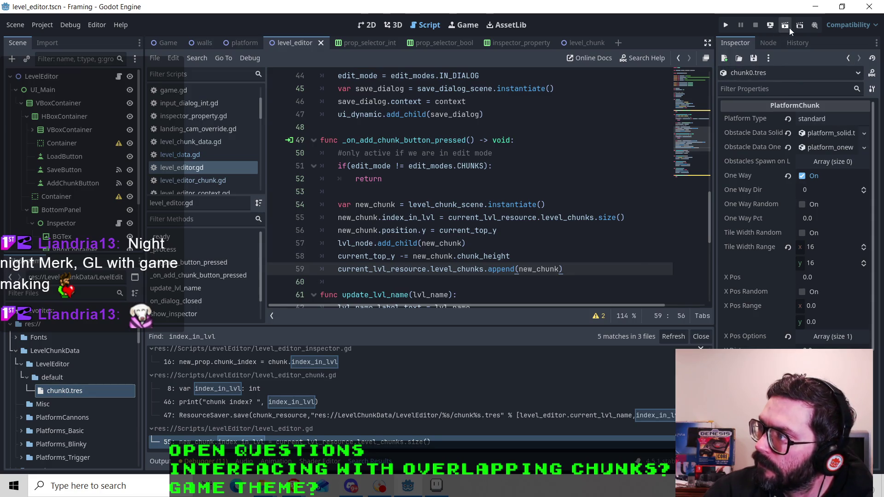
Run the current scene and add two chunks, logging indices 0 and 1 and saving chunk1.tres.
click(783, 31)
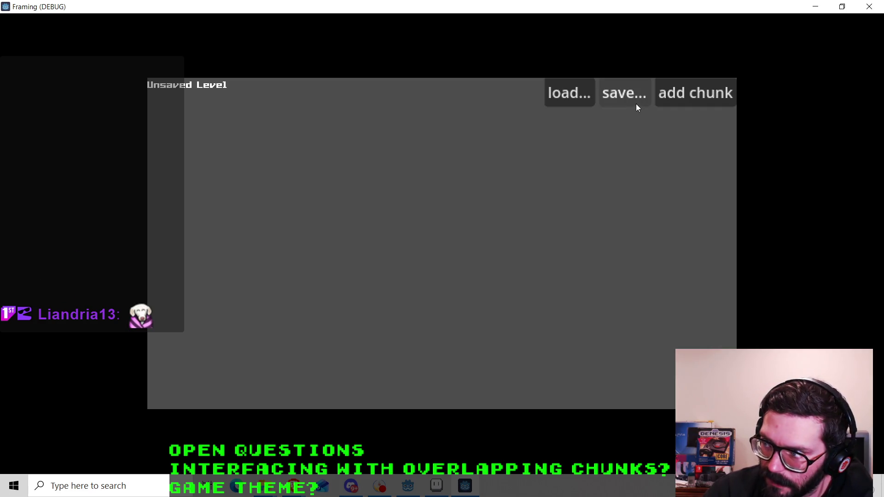
click(703, 94)
key(alt+Tab)
key(alt+Tab)
click(686, 96)
key(alt+Tab)
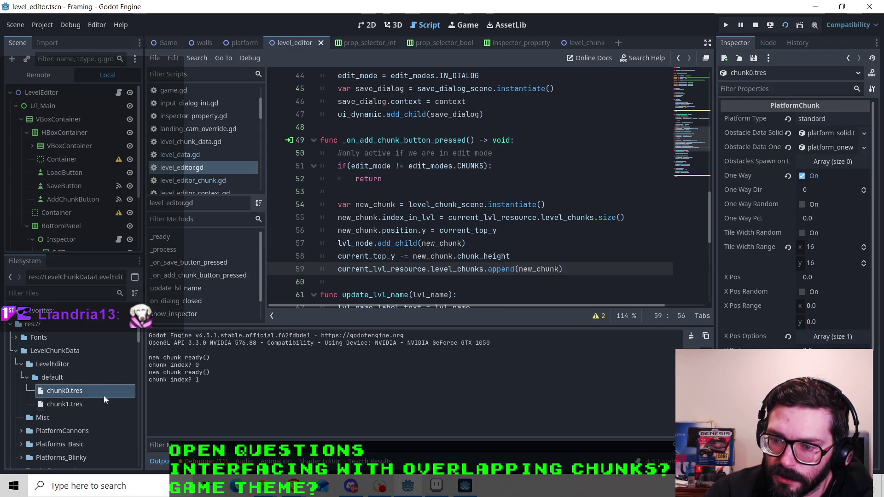
click(464, 486)
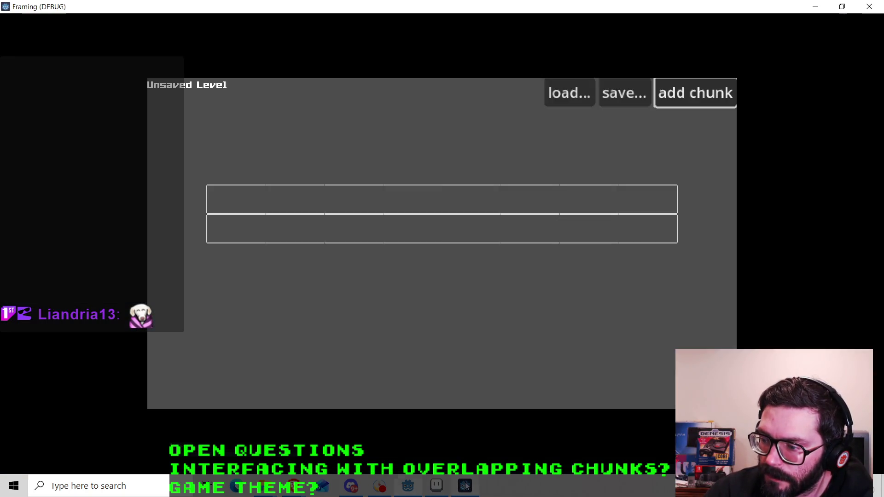
Open a chunk's in-game properties and set obstacles_spawn_on_land to 542 on the keypad.
click(414, 201)
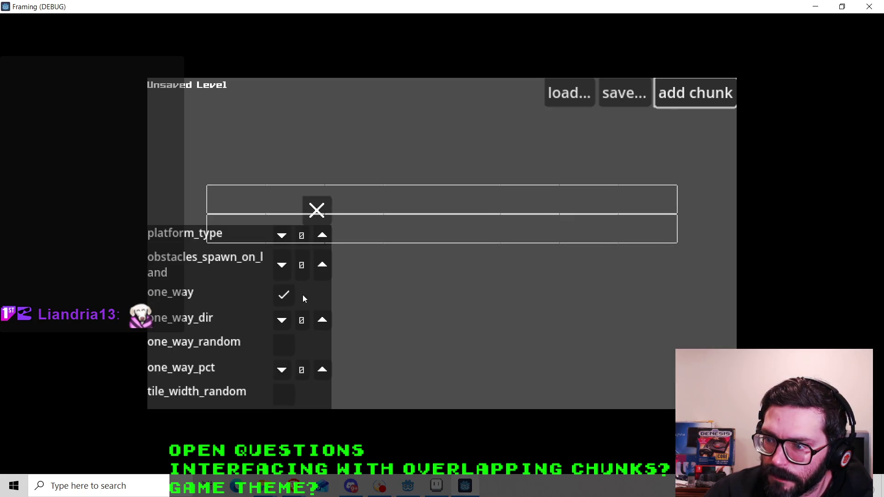
click(305, 271)
click(213, 304)
click(184, 271)
click(186, 306)
click(183, 336)
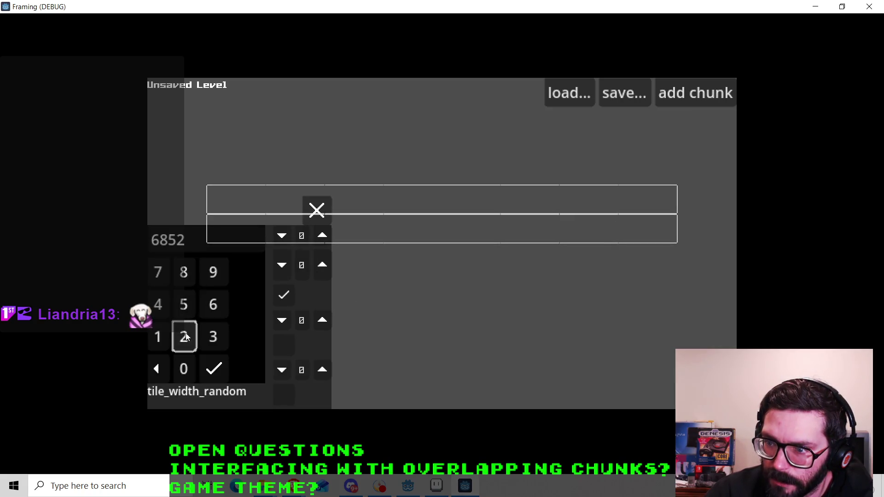
click(219, 370)
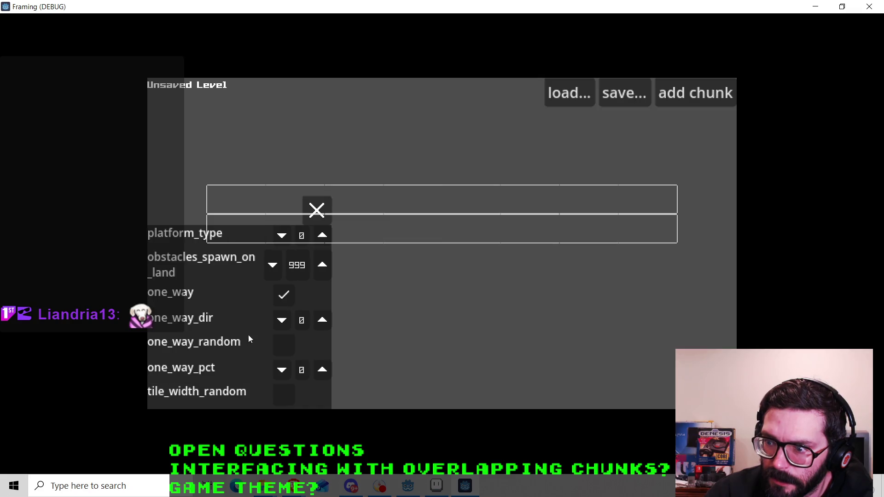
click(292, 273)
click(184, 303)
click(160, 310)
click(184, 336)
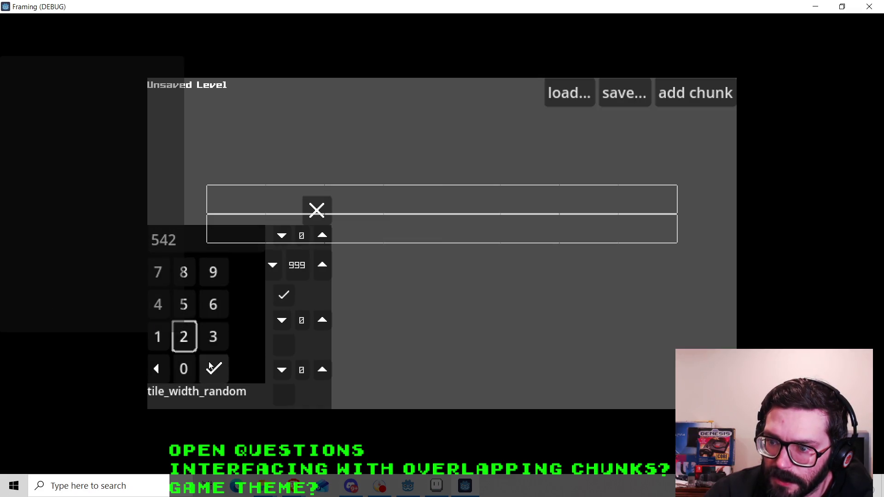
click(213, 368)
Turn one_way off and one_way_random on, then set the other chunk's one_way_dir to 3.
click(277, 302)
click(285, 347)
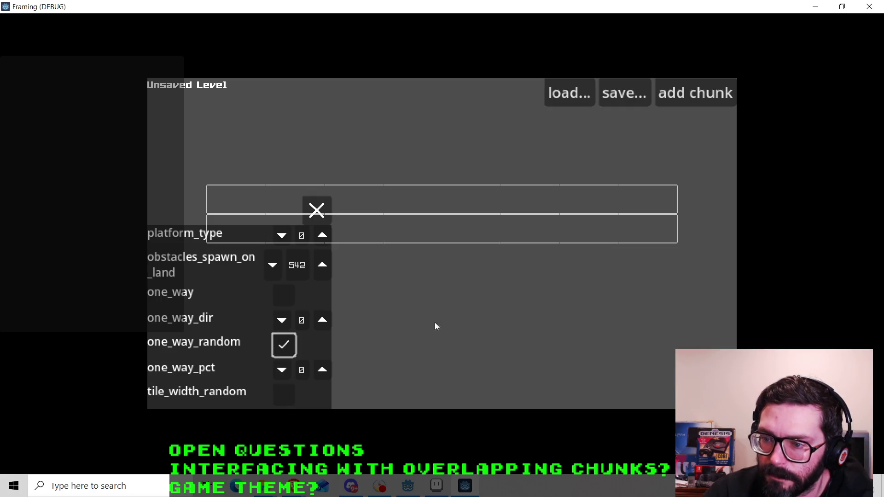
click(316, 211)
click(457, 233)
click(322, 320)
click(322, 320)
click(321, 320)
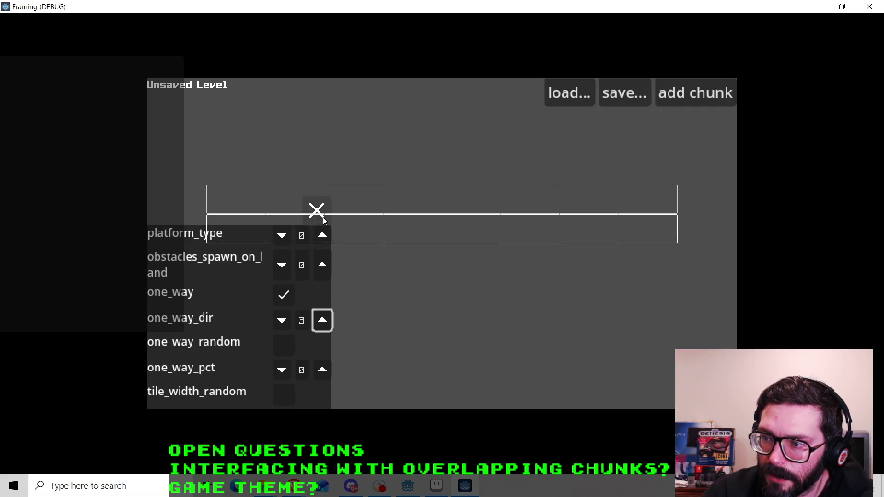
click(316, 211)
click(360, 202)
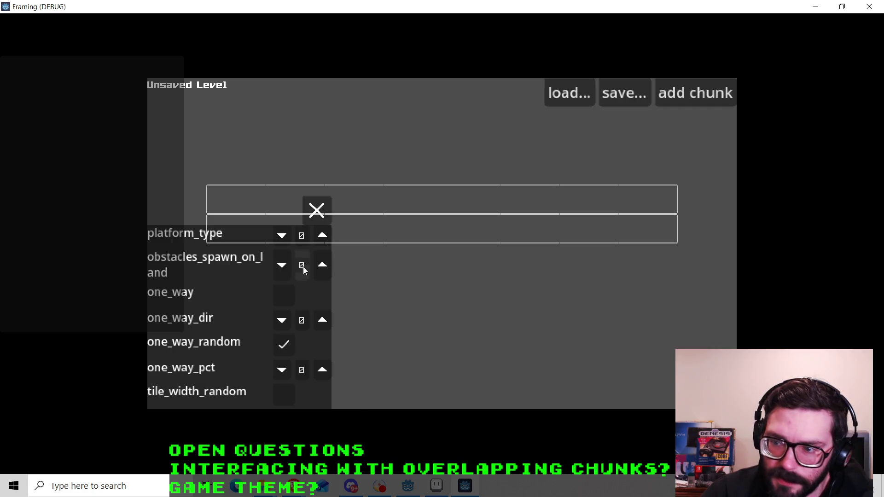
key(alt+F4)
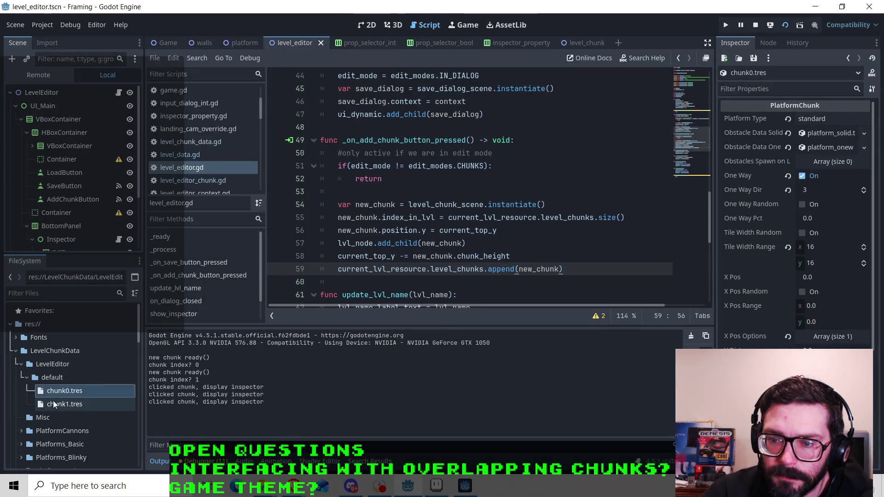
Open chunk0.tres and chunk1.tres in the Inspector, confirming chunk1's One Way Random is on.
right_click(73, 391)
click(96, 275)
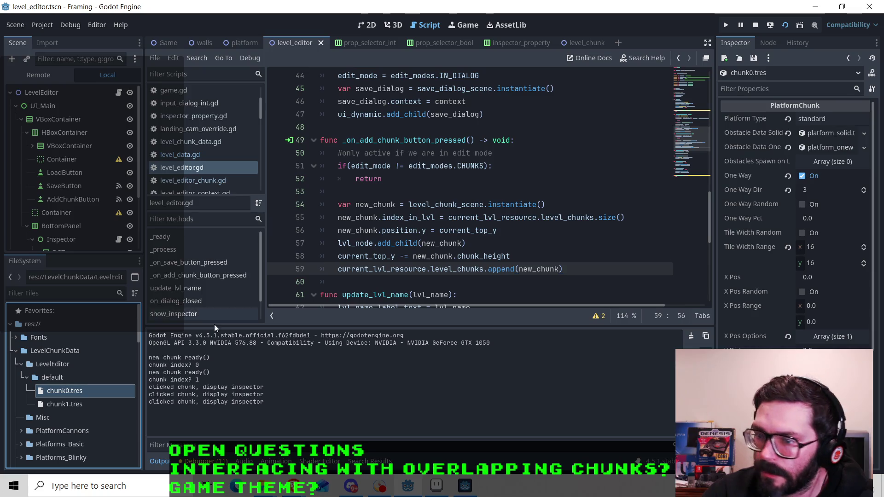
click(79, 404)
right_click(80, 405)
click(98, 277)
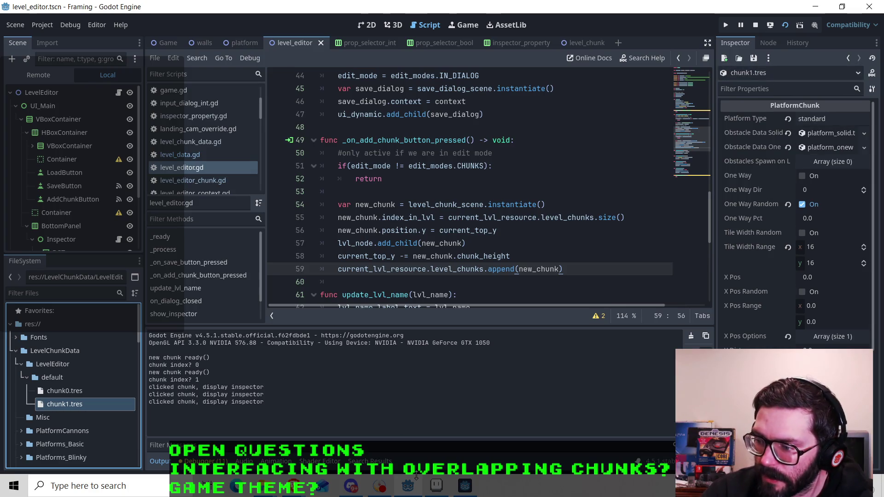
click(464, 489)
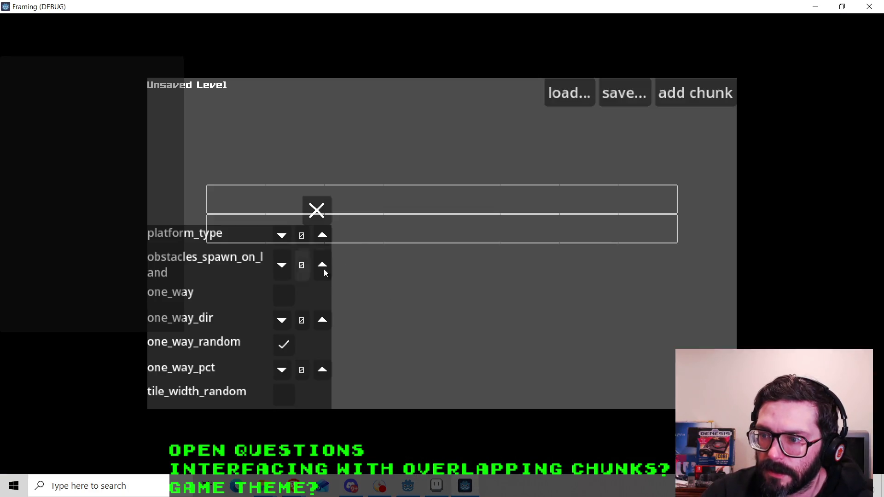
Enter 638 for the chunk's one_way_dir on the in-game keypad, then check the other chunks and close the panel.
click(316, 210)
click(389, 203)
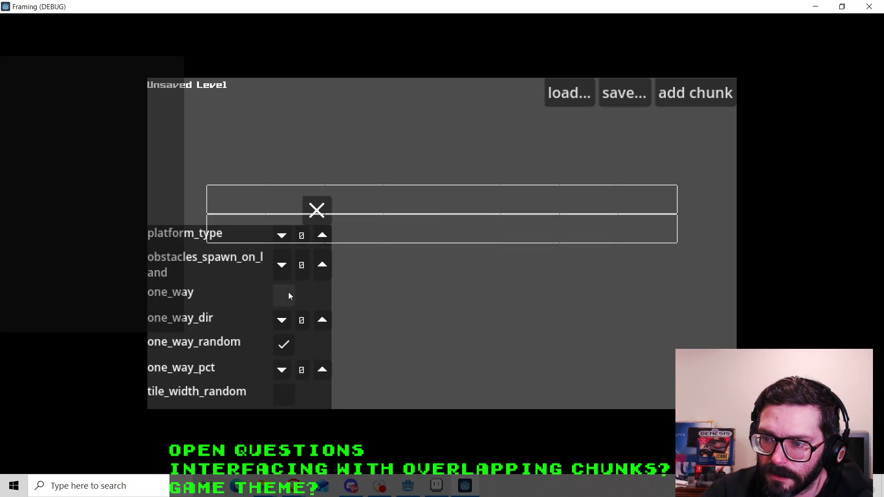
click(296, 325)
click(214, 304)
click(213, 337)
click(184, 273)
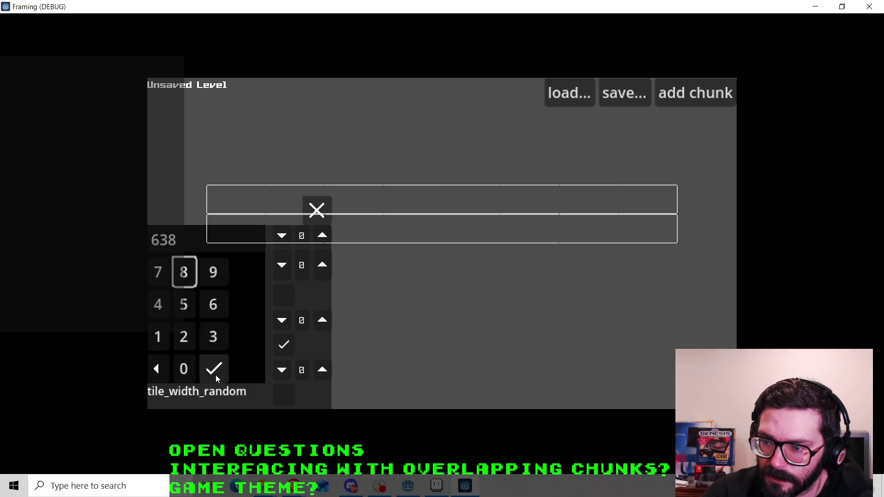
click(215, 370)
click(316, 210)
click(389, 239)
click(316, 210)
click(349, 207)
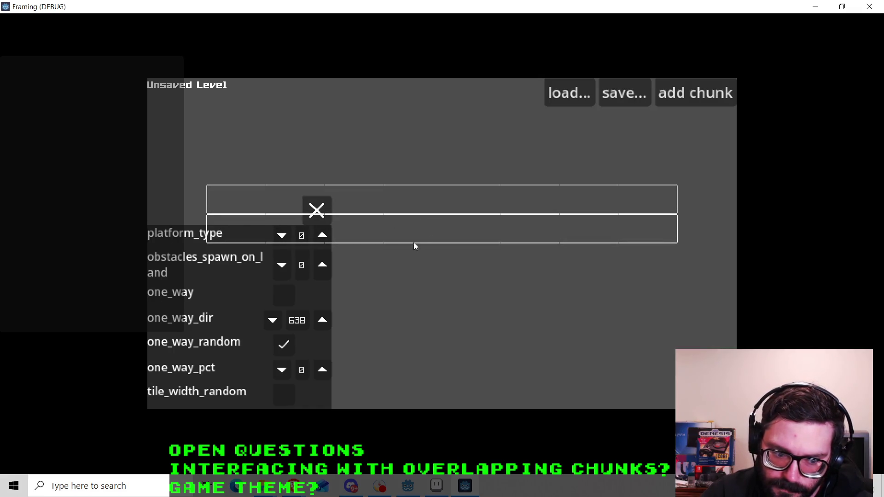
click(320, 212)
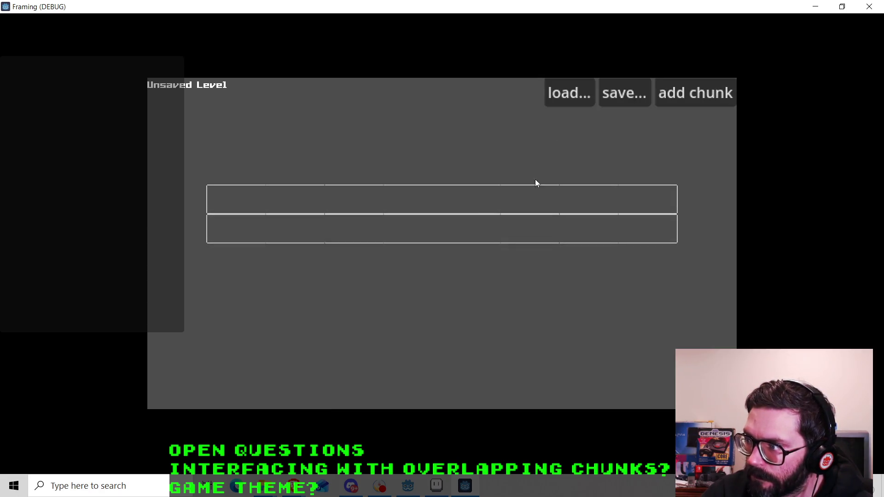
Add a third chunk and set one chunk's one_way_dir to 69 on the keypad.
click(697, 98)
click(456, 191)
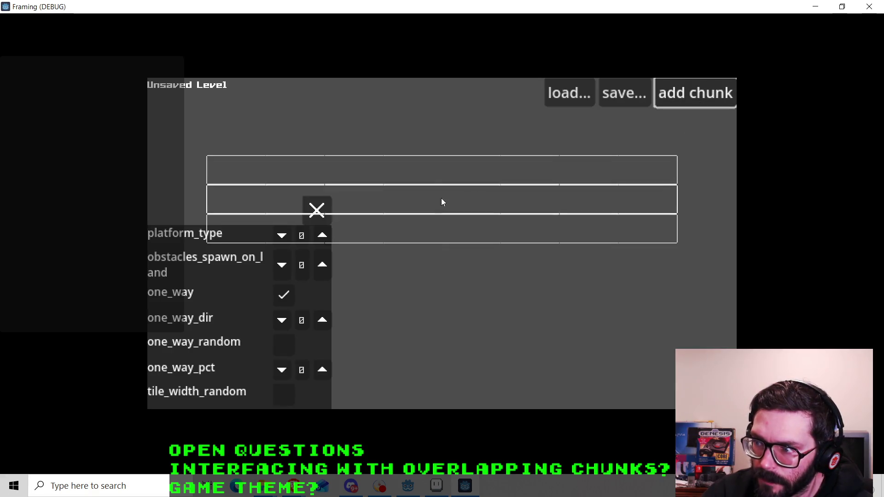
click(322, 319)
click(302, 320)
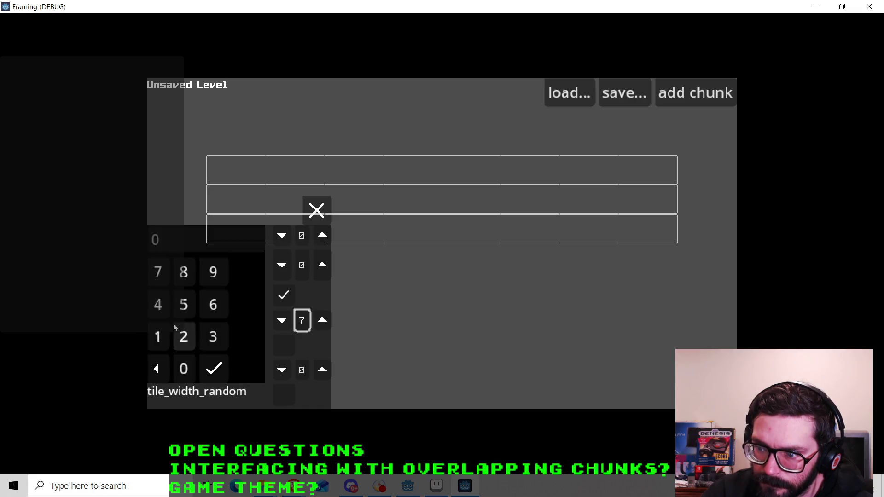
click(213, 305)
click(213, 272)
click(214, 369)
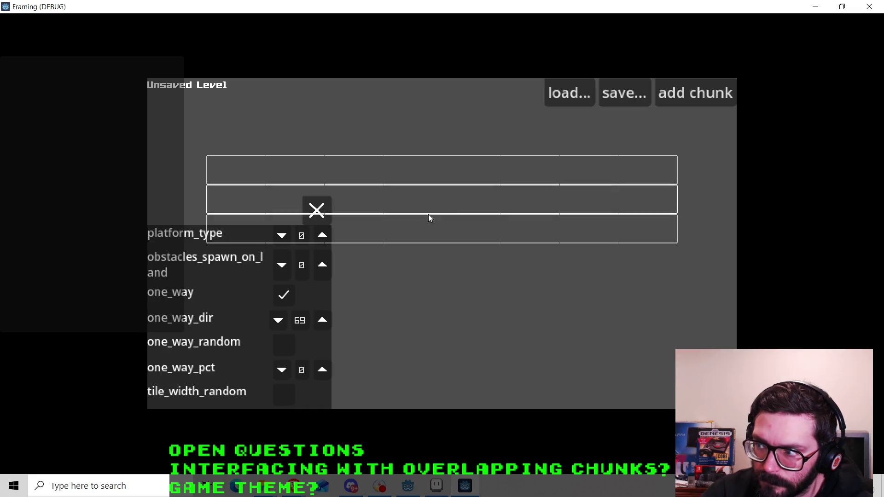
Open the other chunks' property panels to compare values, then close the game window.
click(330, 218)
click(399, 238)
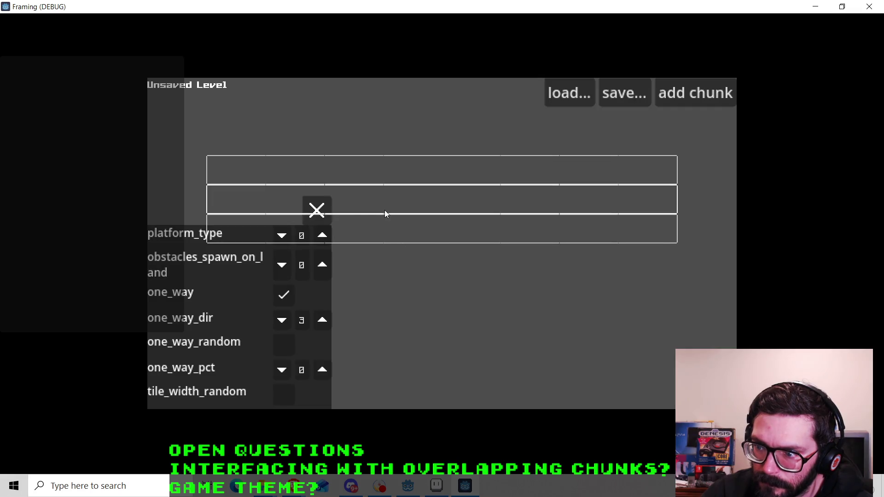
click(373, 201)
click(308, 211)
click(390, 174)
click(315, 208)
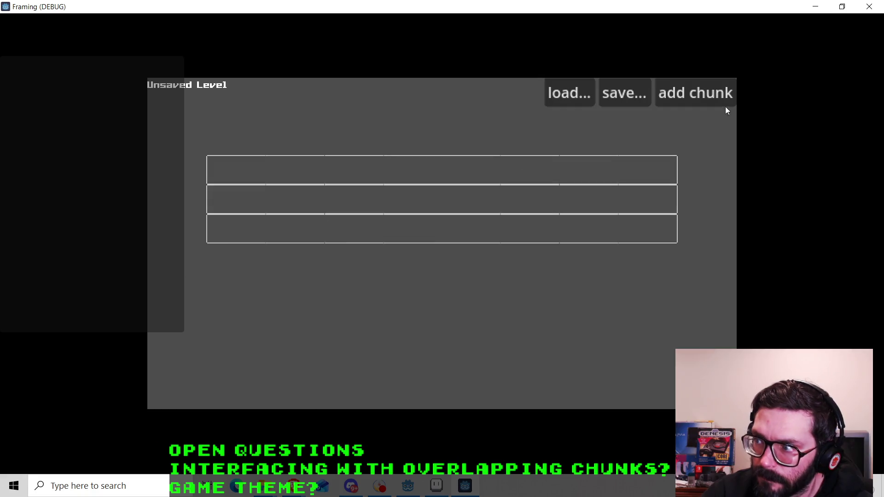
click(869, 7)
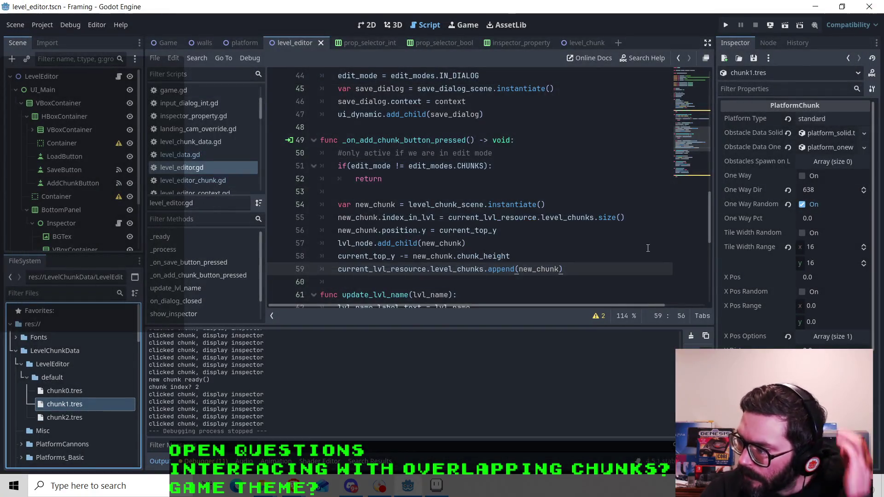
click(490, 244)
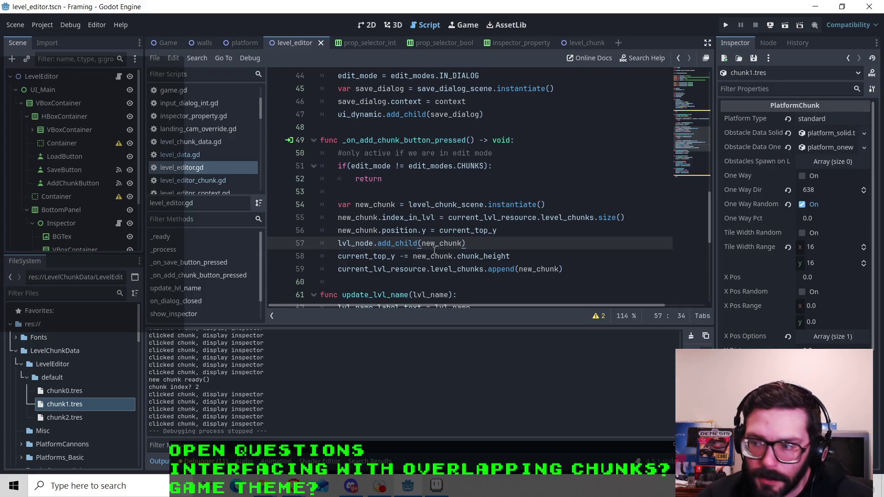
key(Up)
key(Down)
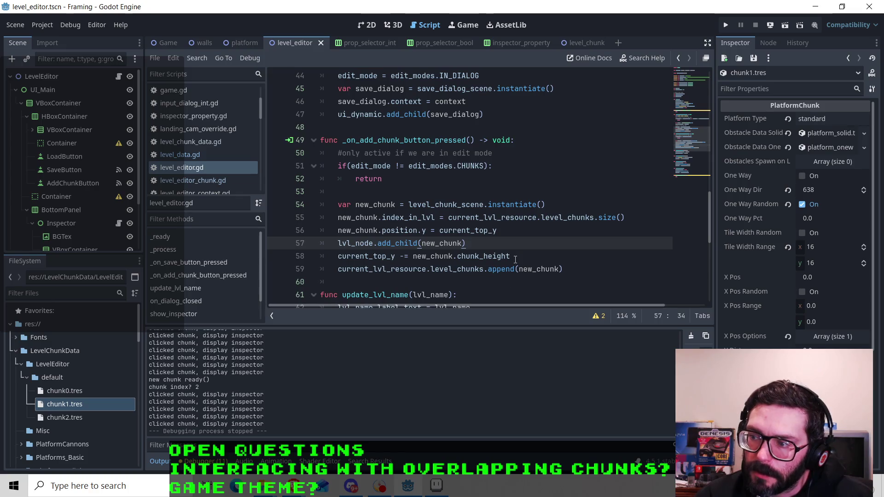
key(Down)
key(Down)
key(End)
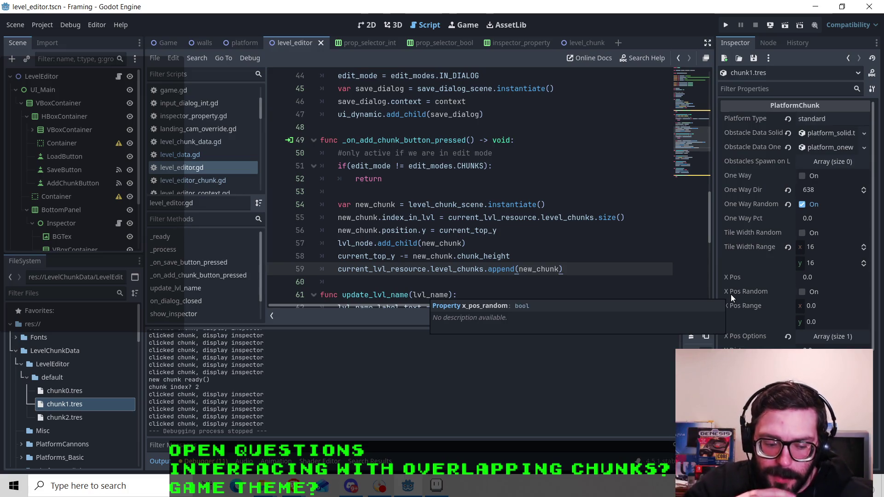
scroll(789, 248, down, 3)
scroll(786, 254, up, 3)
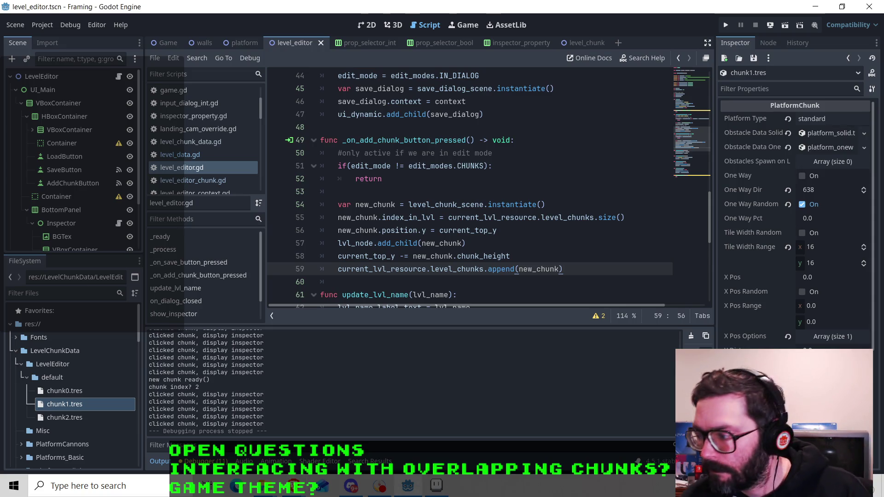
click(505, 245)
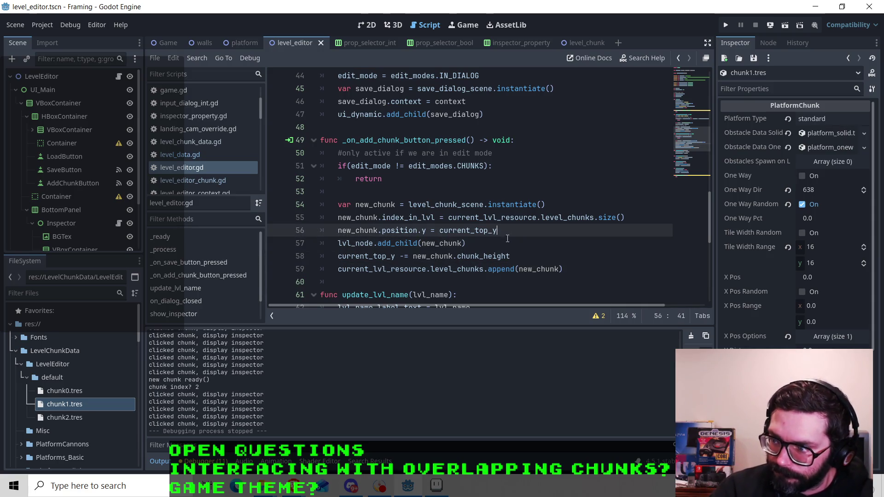
click(522, 251)
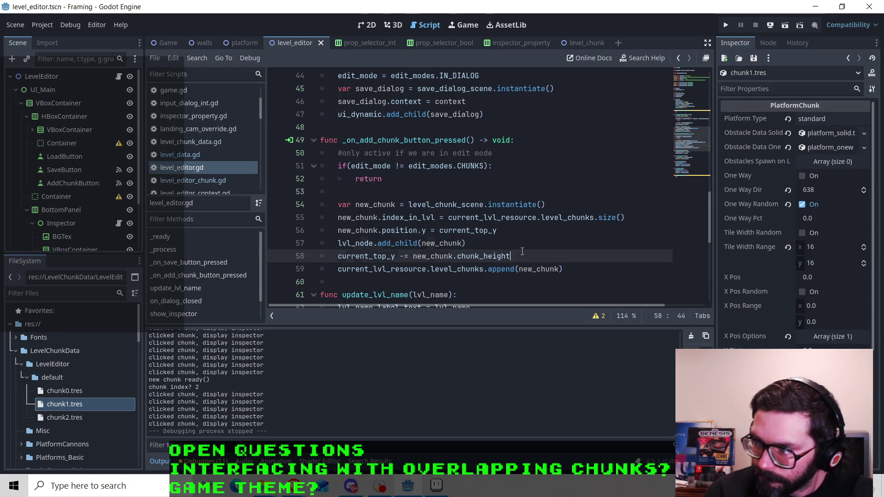
click(507, 230)
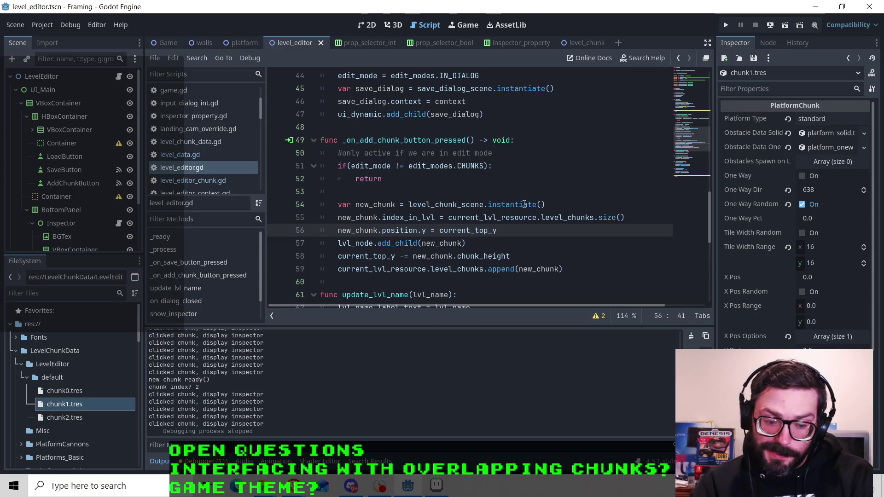
mouse_move(523, 204)
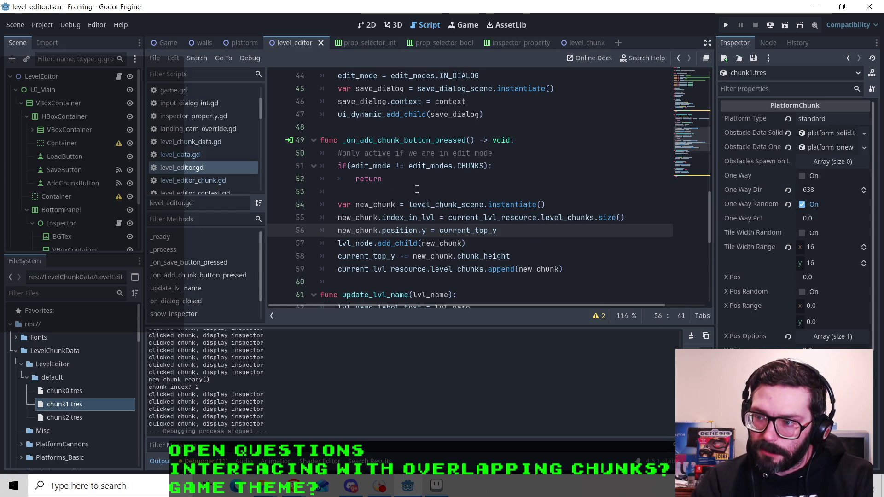
key(Up)
key(Up)
key(Up)
key(Down)
key(Down)
key(Down)
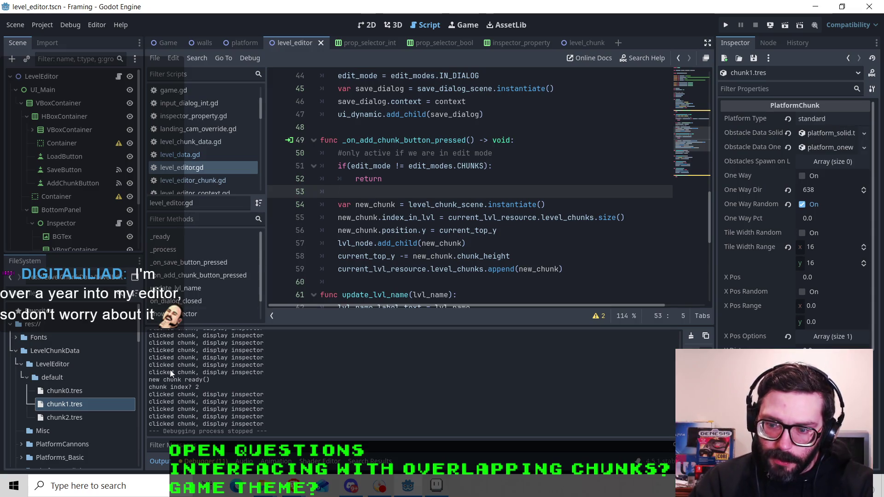
click(499, 253)
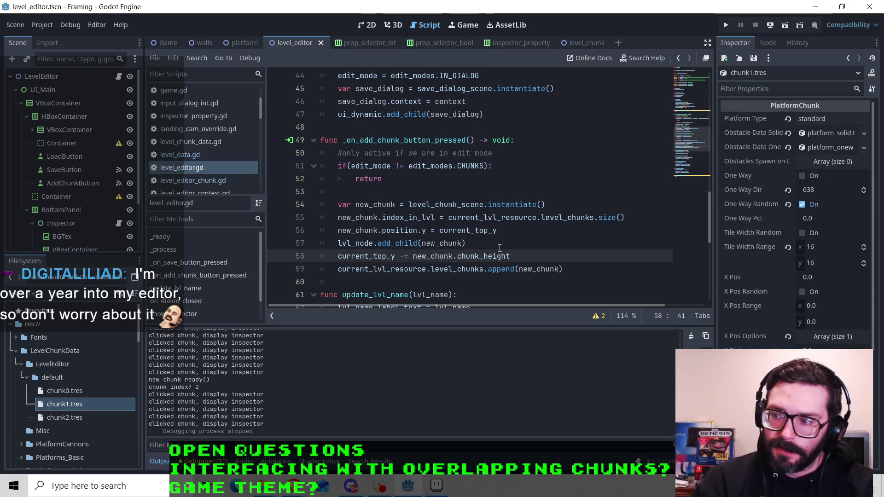
key(Up)
key(Up)
key(Down)
key(Up)
key(Down)
key(Up)
key(Down)
key(Down)
key(Up)
key(Up)
key(Down)
key(Down)
key(Up)
key(Up)
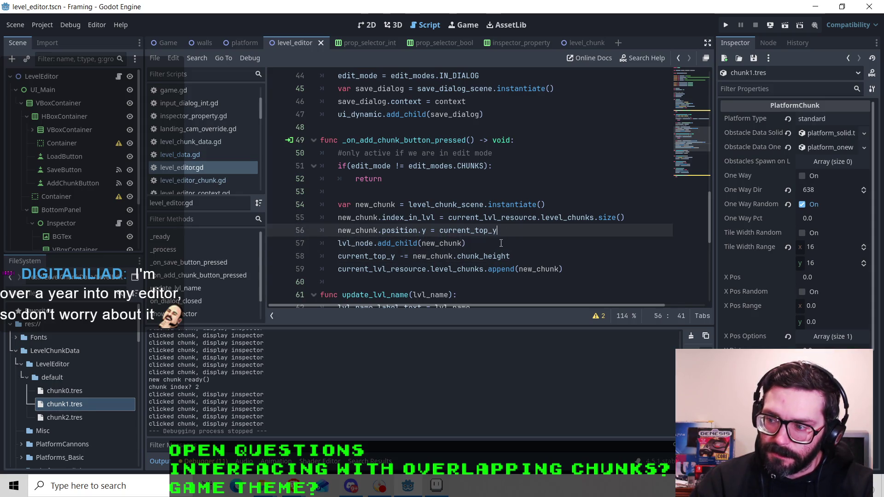
key(Down)
key(Down)
key(Up)
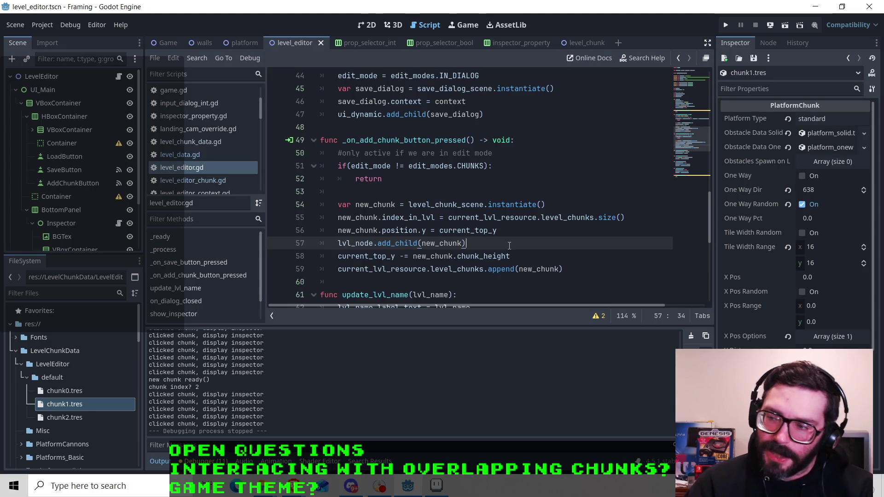
click(506, 233)
click(508, 239)
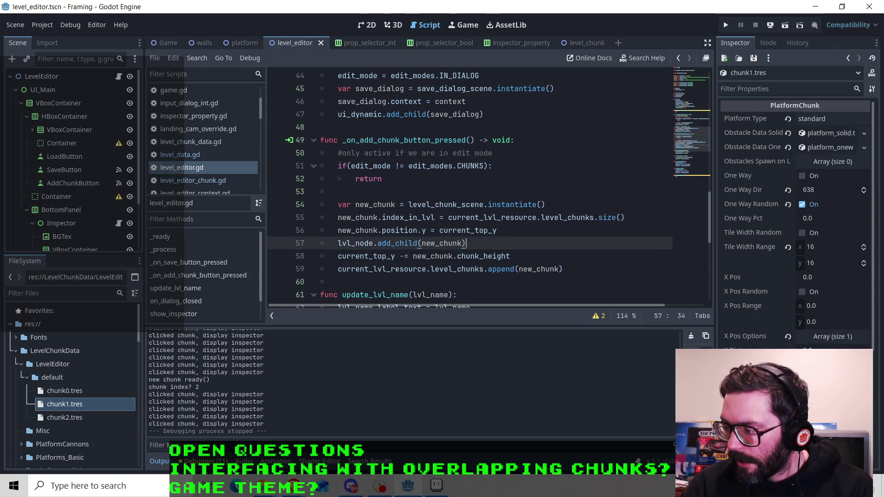
click(506, 256)
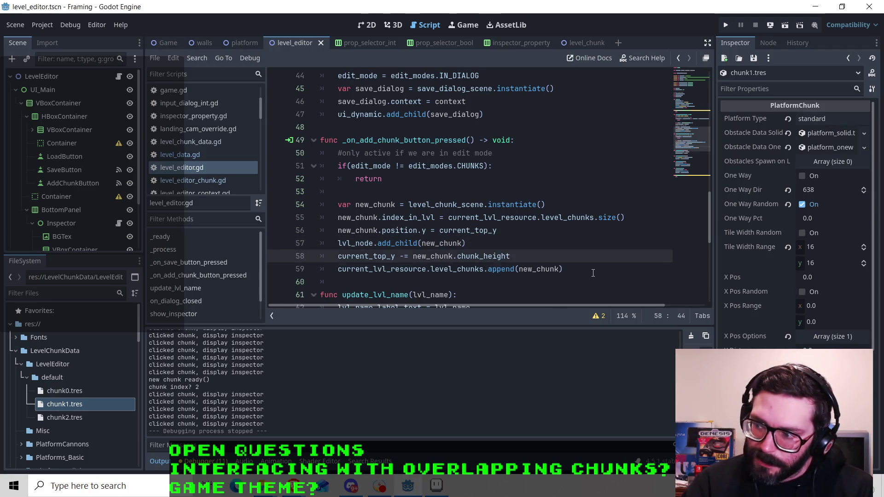
click(506, 240)
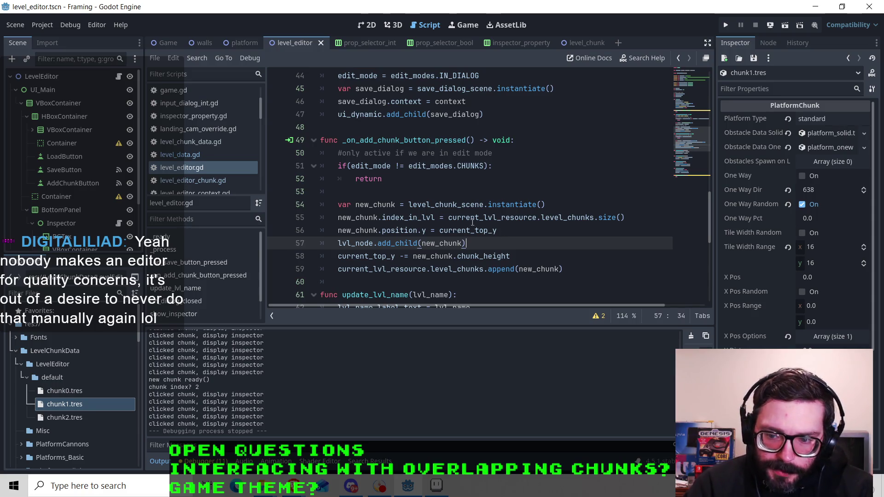
scroll(71, 408, down, 5)
Open test2.tres in the Inspector and expand its Level Chunks list to inspect chunk 0.
scroll(40, 399, down, 1)
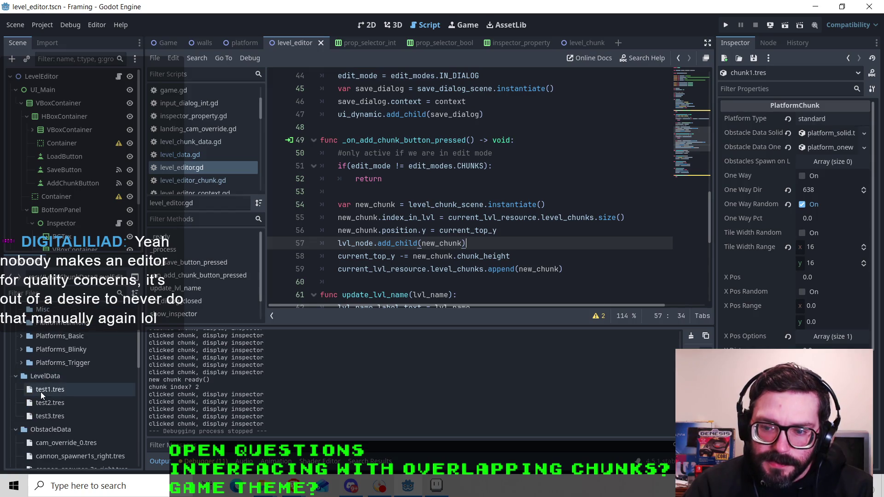
right_click(45, 401)
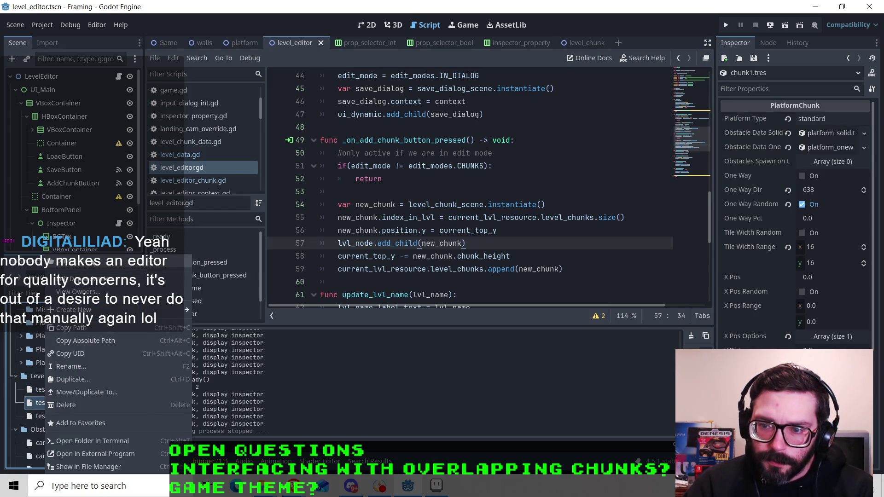
click(69, 261)
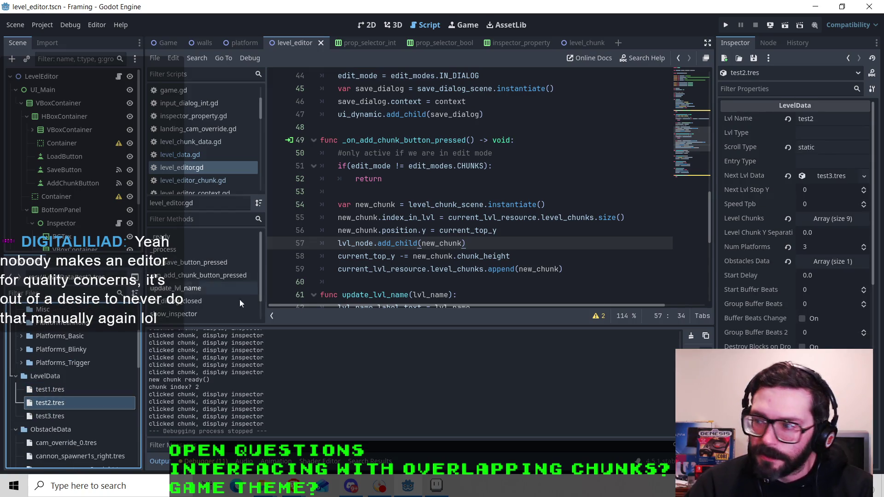
click(821, 219)
scroll(807, 224, down, 1)
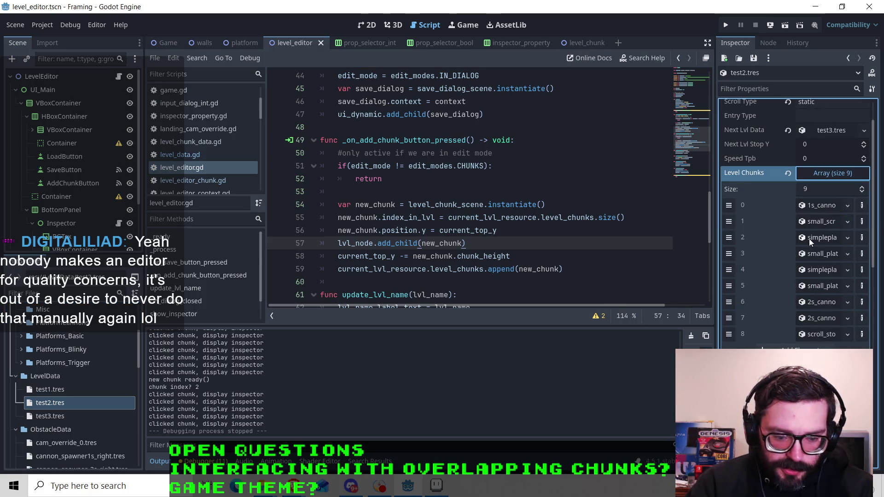
click(819, 207)
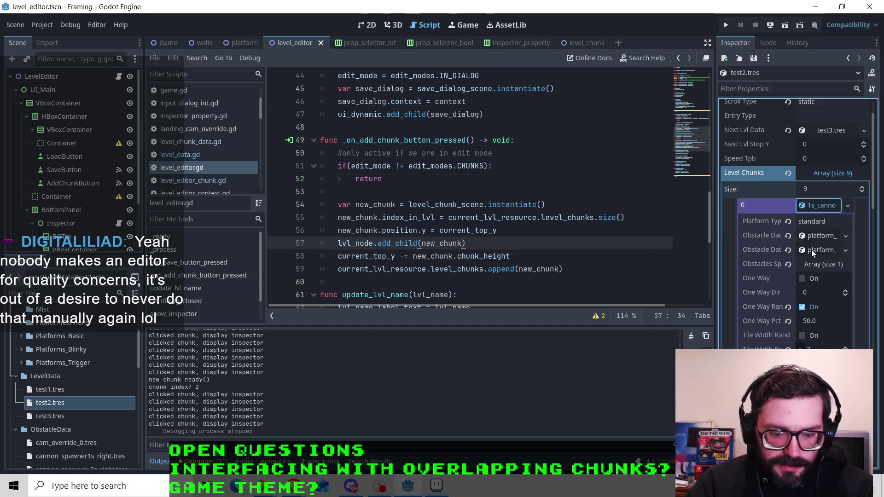
click(824, 208)
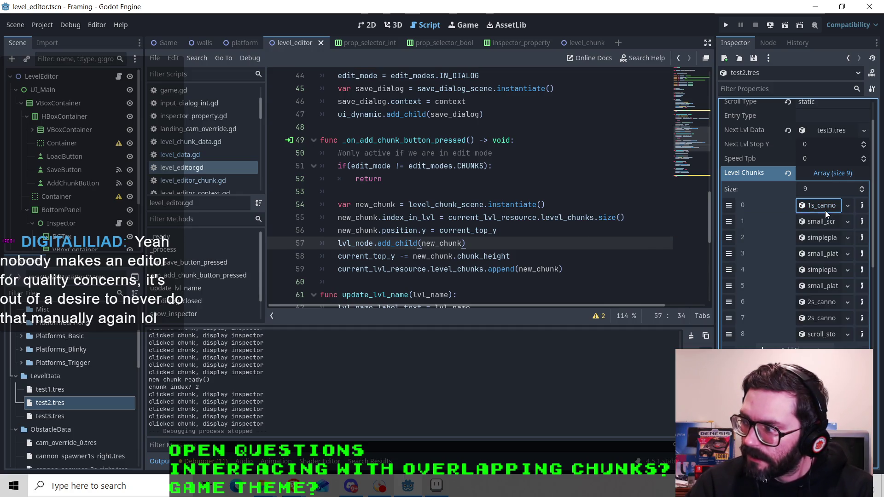
click(824, 172)
scroll(783, 273, up, 1)
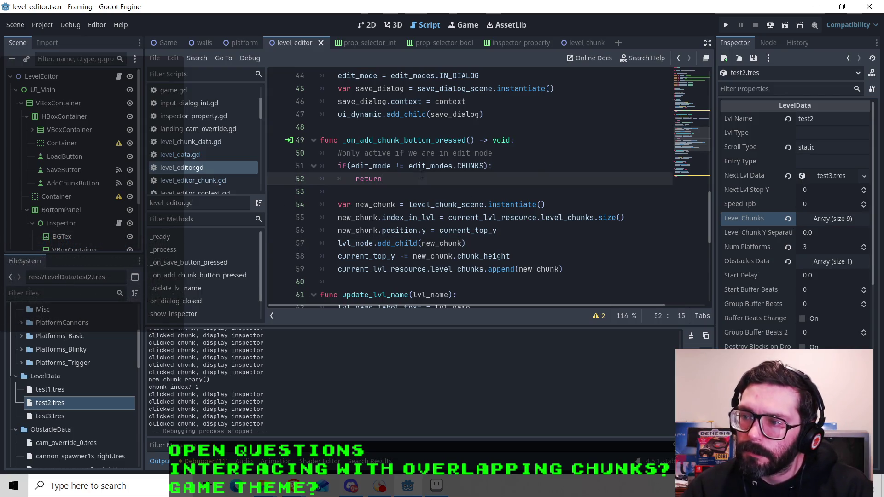
click(504, 165)
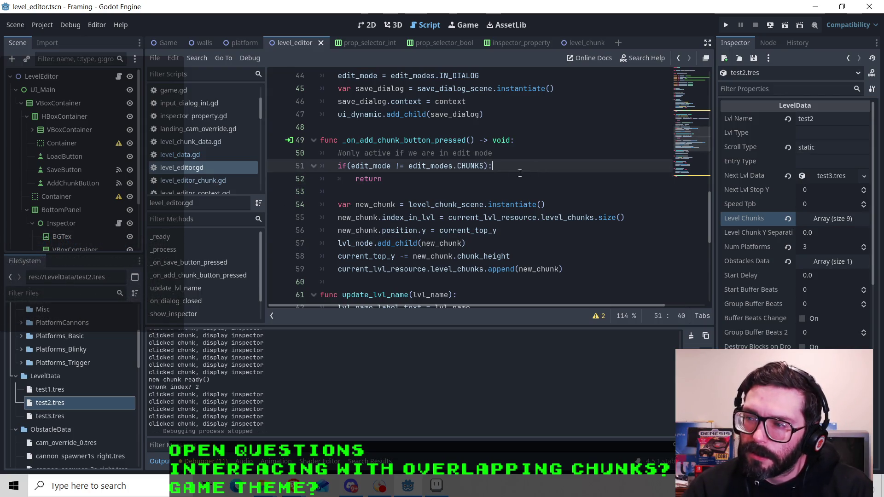
click(520, 145)
key(Down)
key(Up)
key(Down)
key(Down)
key(Down)
key(Up)
key(Up)
key(Up)
key(Down)
key(Down)
key(Down)
key(Up)
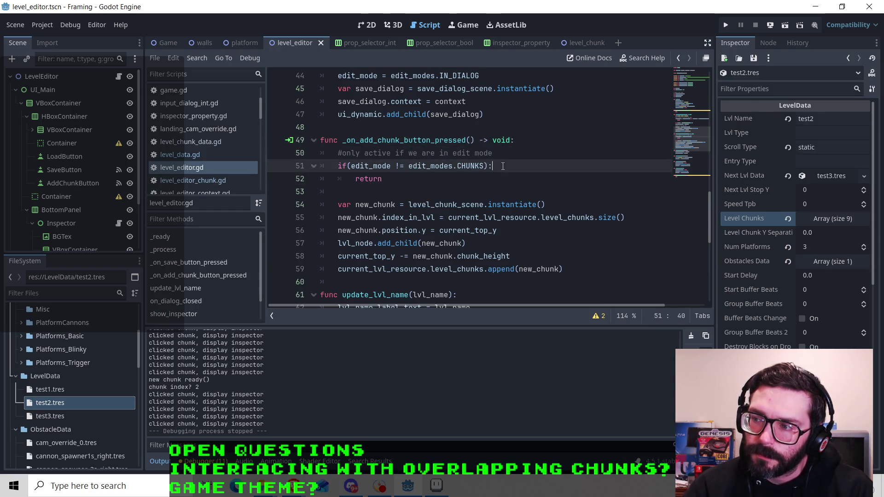
click(525, 147)
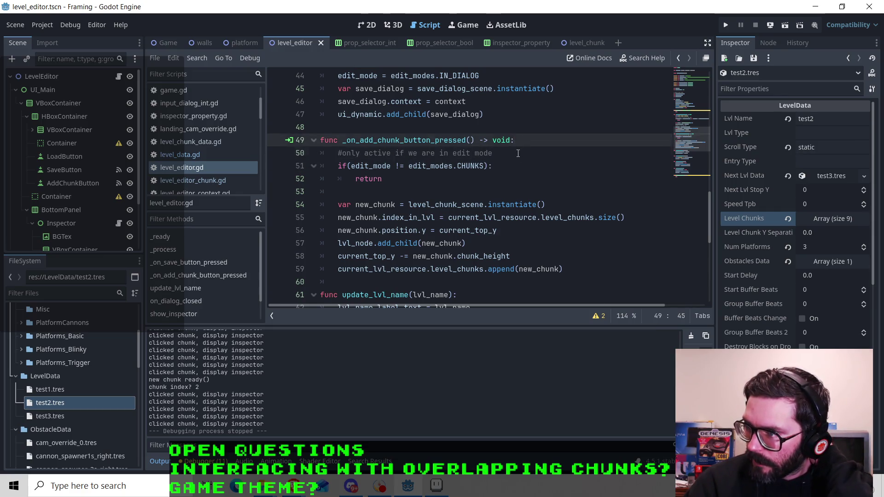
key(Down)
key(Down)
key(Down)
key(Up)
click(489, 179)
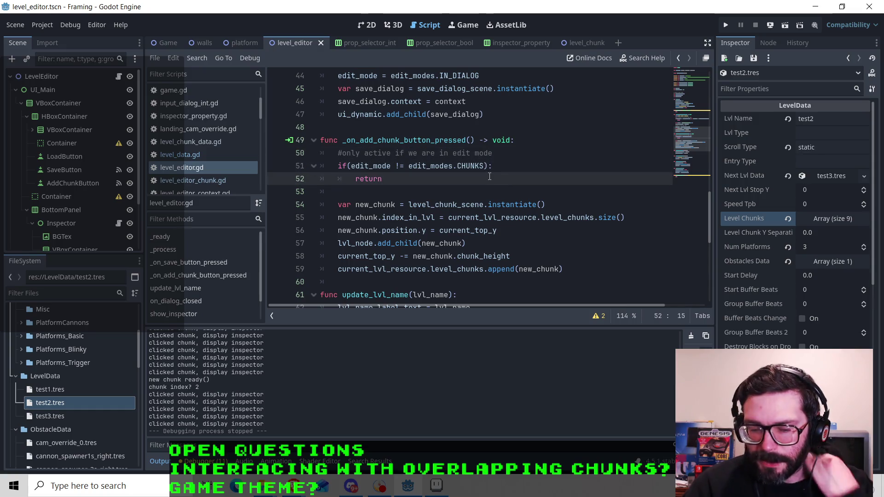
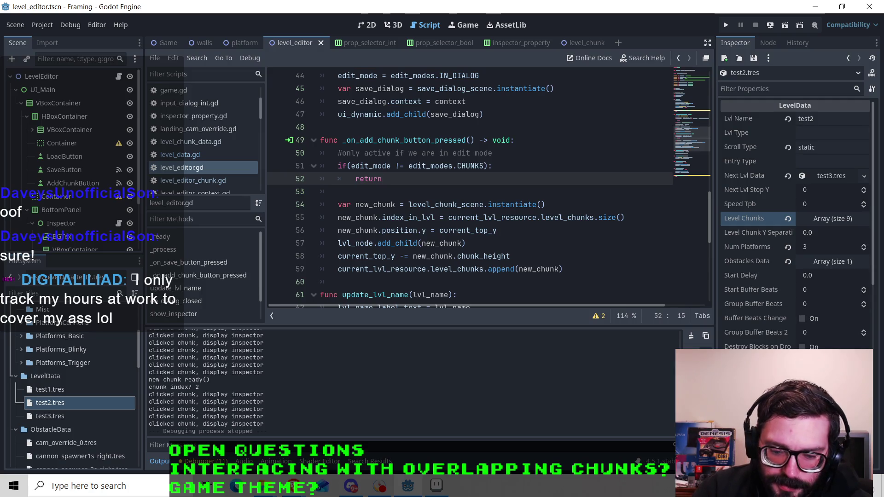
Run the Framing project from the toolbar play button to open its debug game window.
click(724, 27)
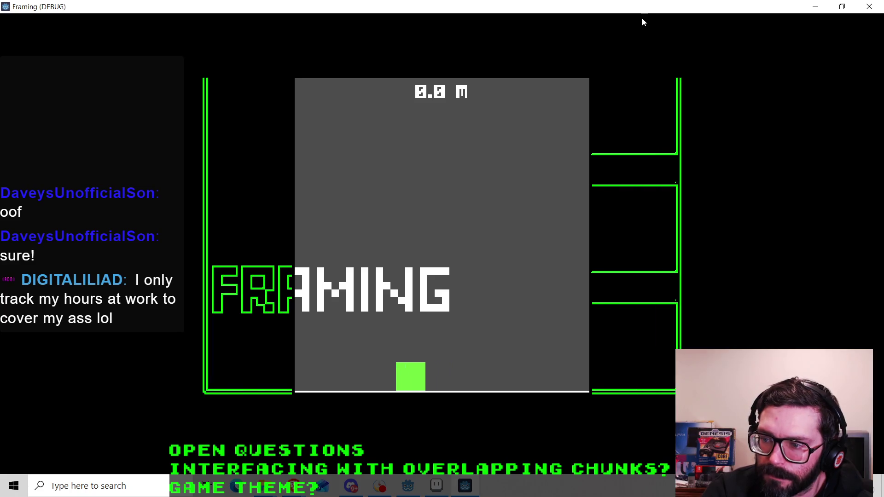
Move the player square right and make the first jumps up and to the left.
key(Right)
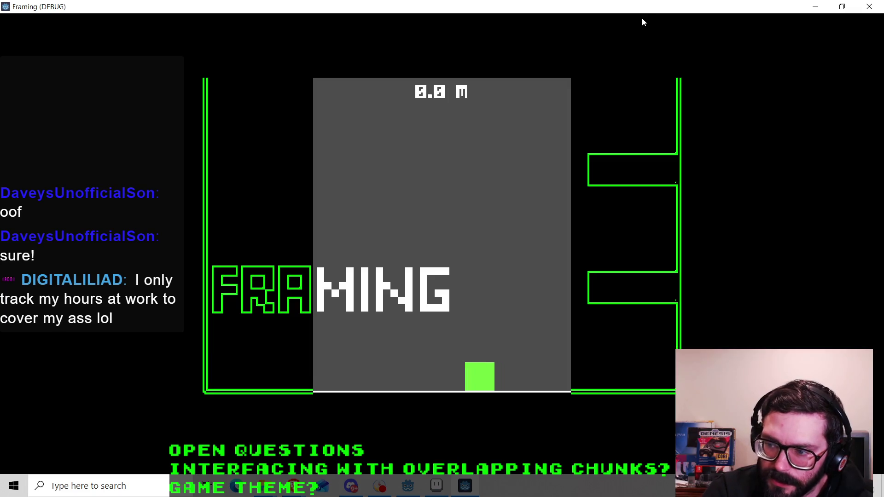
key(Right)
key(Up)
key(Left)
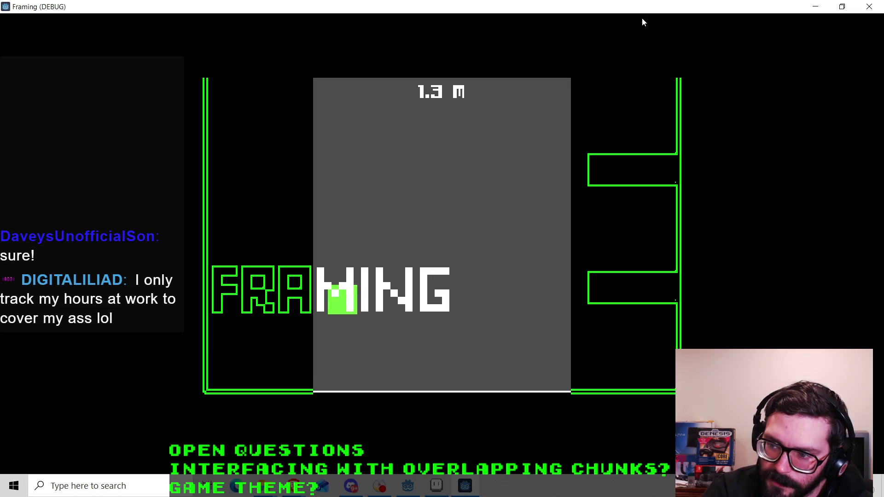
key(Right)
key(Up)
key(Left)
key(Right)
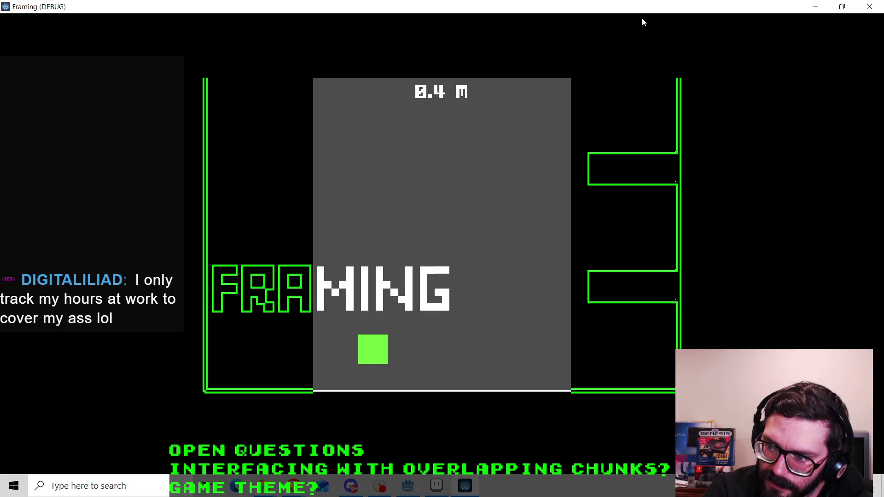
key(Up)
key(Left)
key(Right)
Jump the player repeatedly near the right wall, then land back on the floor.
key(Right)
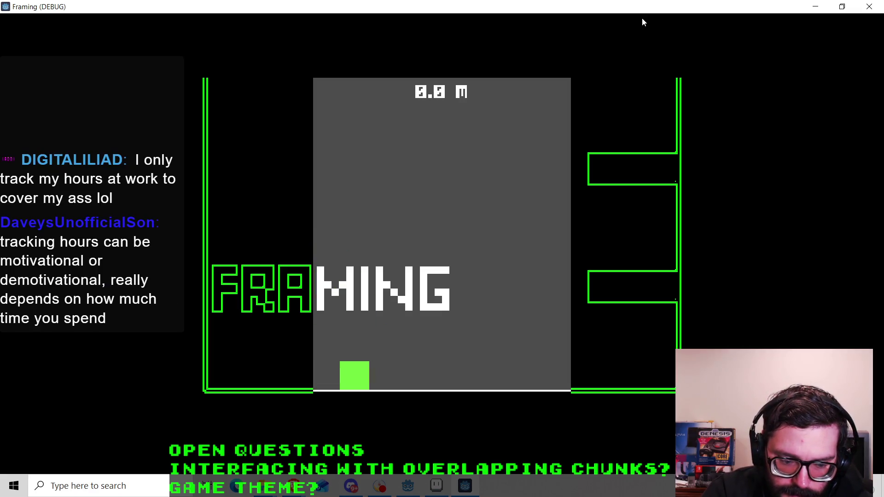
key(Up)
key(Left)
key(Right)
key(Up)
key(Left)
key(Right)
key(Up)
key(Right)
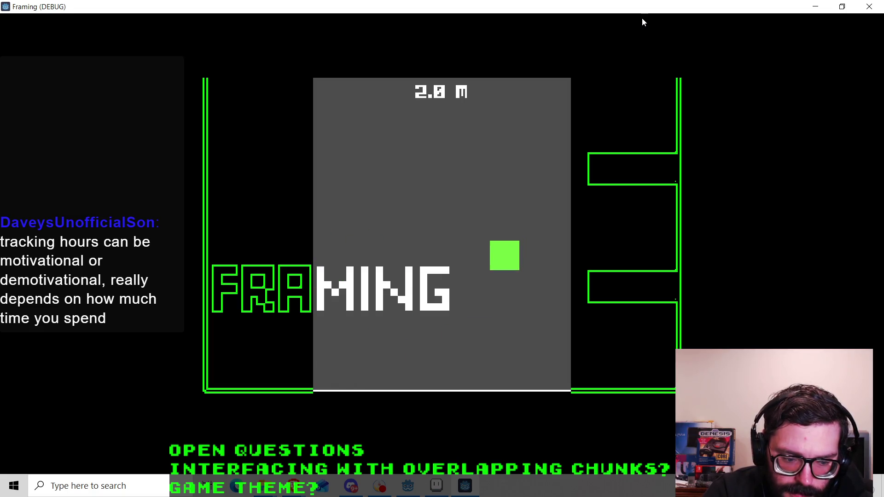
key(Left)
key(Up)
key(Right)
key(Up)
key(Left)
key(Right)
key(Left)
Shift the player left and right to reframe the view.
key(Right)
key(Left)
key(Right)
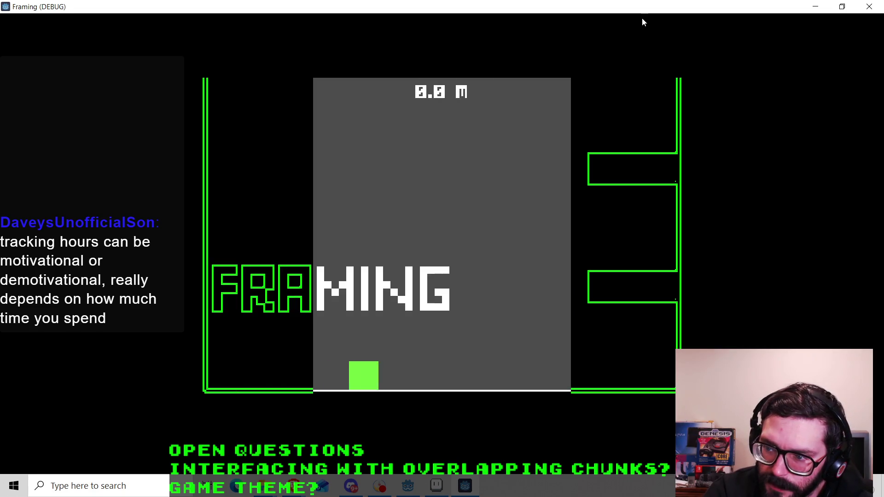
key(Left)
key(Left)
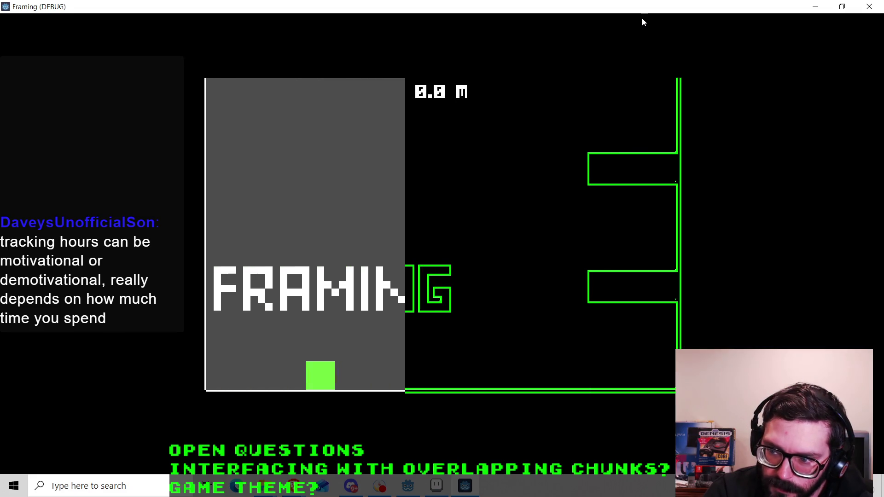
key(Right)
key(Right)
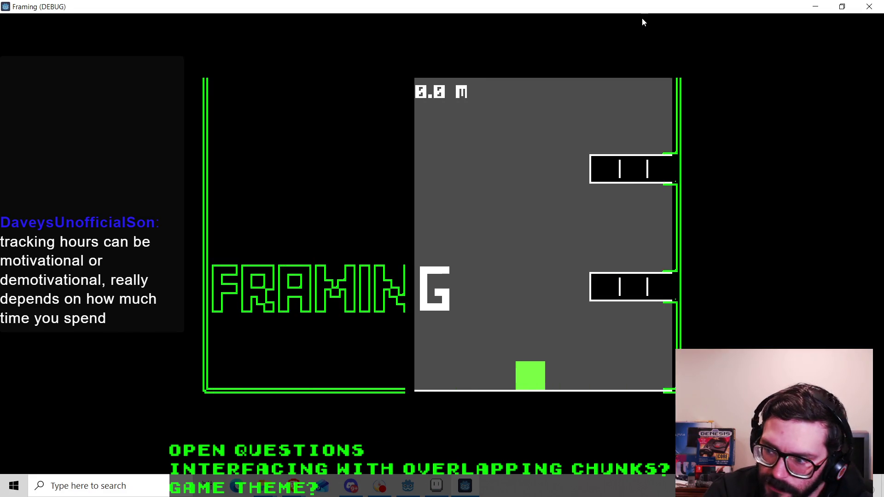
Jump onto the lower-right platform and climb onto the higher platforms above.
key(space)
key(Left)
key(space)
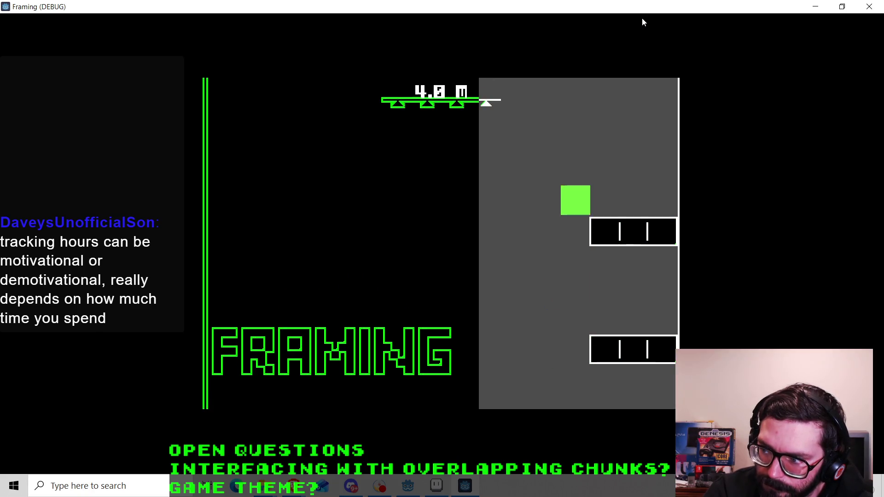
key(Right)
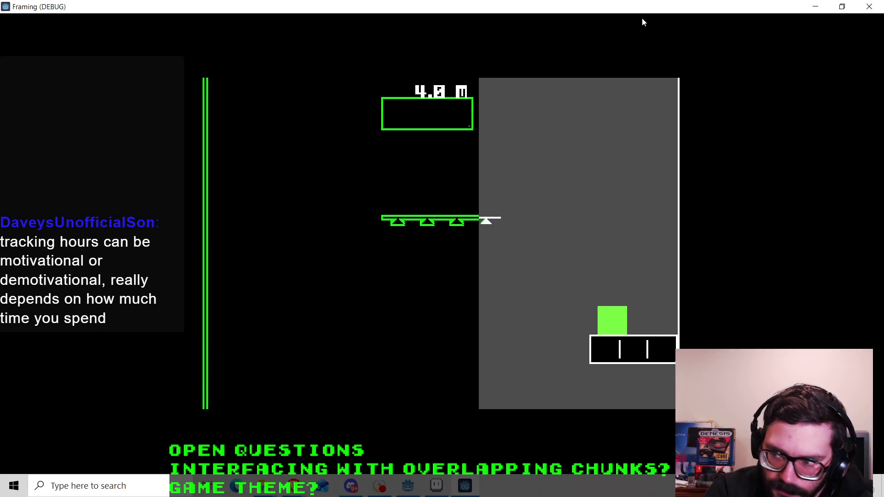
key(space)
key(Left)
key(space)
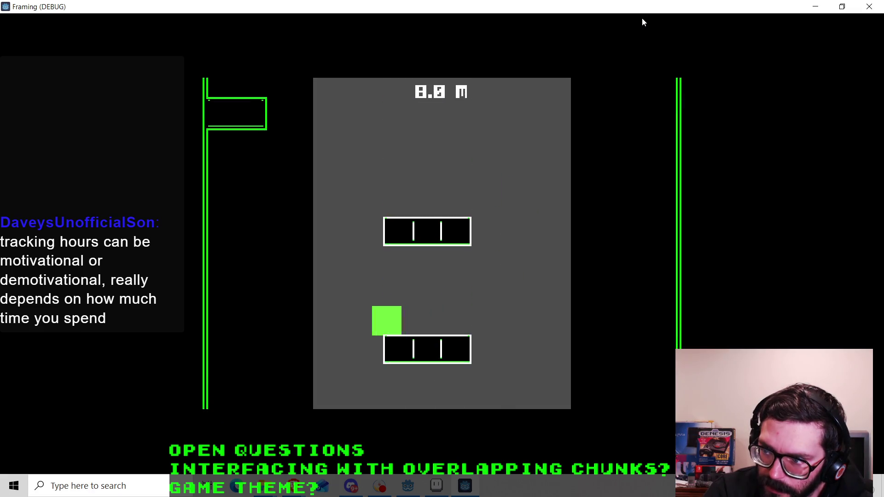
key(space)
Keep climbing left toward about 14.8 m, then jump right off the platform and fall.
key(Left)
key(space)
key(Left)
key(space)
key(Left)
key(space)
key(Right)
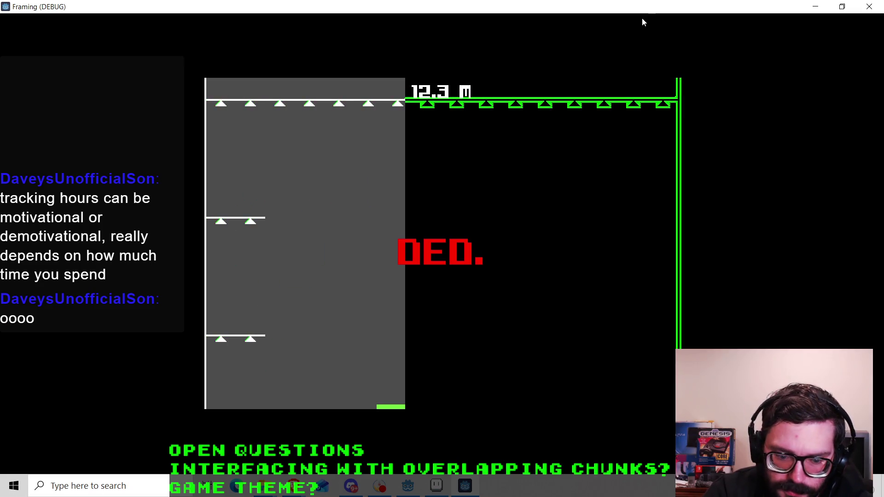
Retry after dying and start the new run, jumping toward the centre platforms.
key(space)
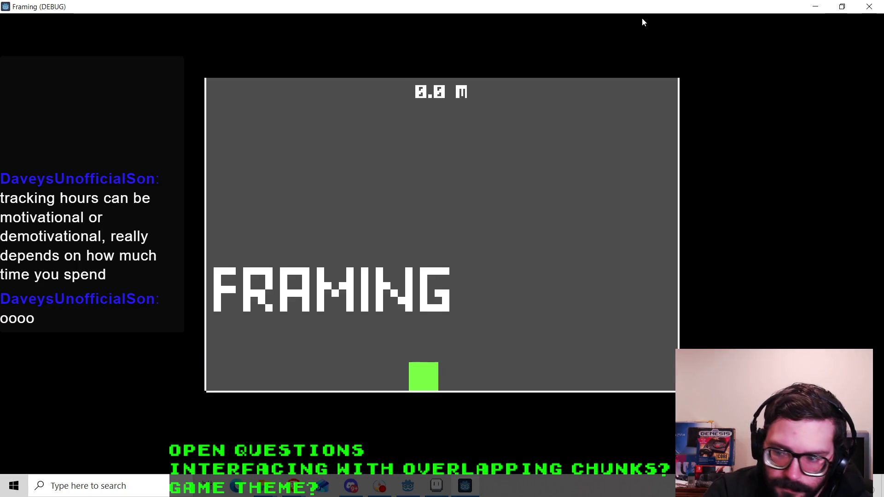
key(Right)
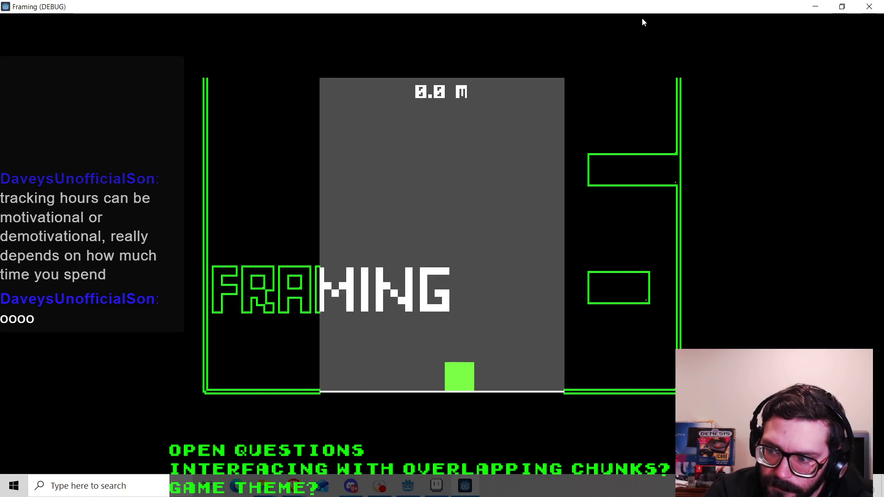
key(Right)
key(space)
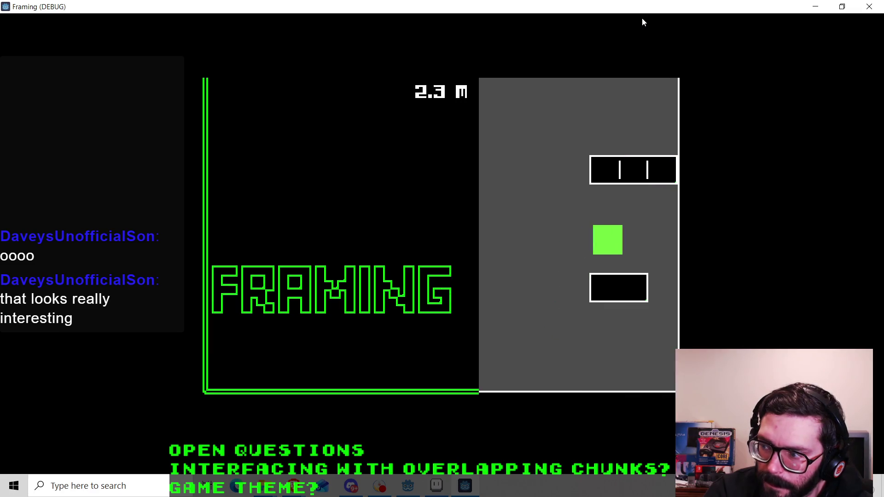
key(Left)
key(space)
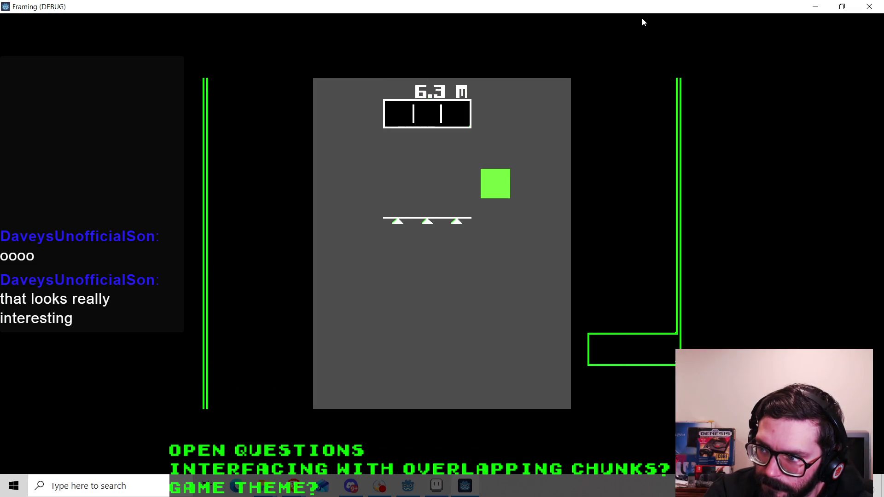
Jump onto the box and climb up through the next platforms.
key(Right)
key(space)
key(Left)
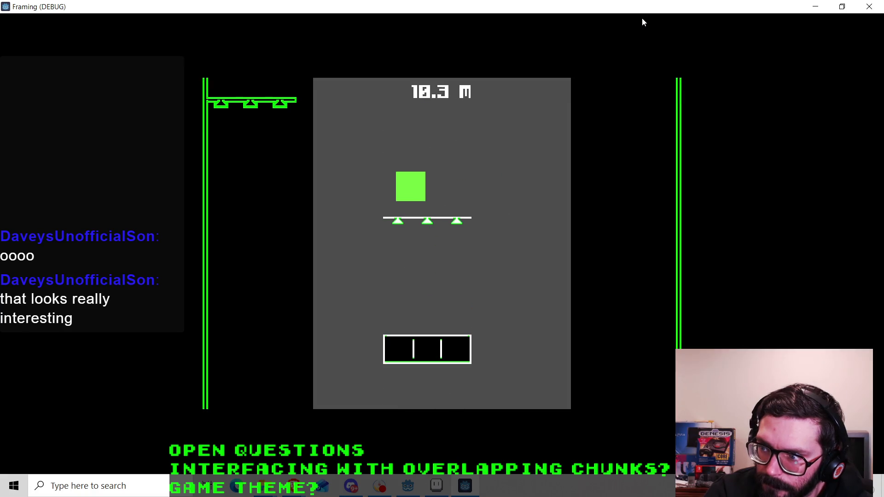
key(Left)
key(space)
key(space)
key(space)
key(space)
key(Right)
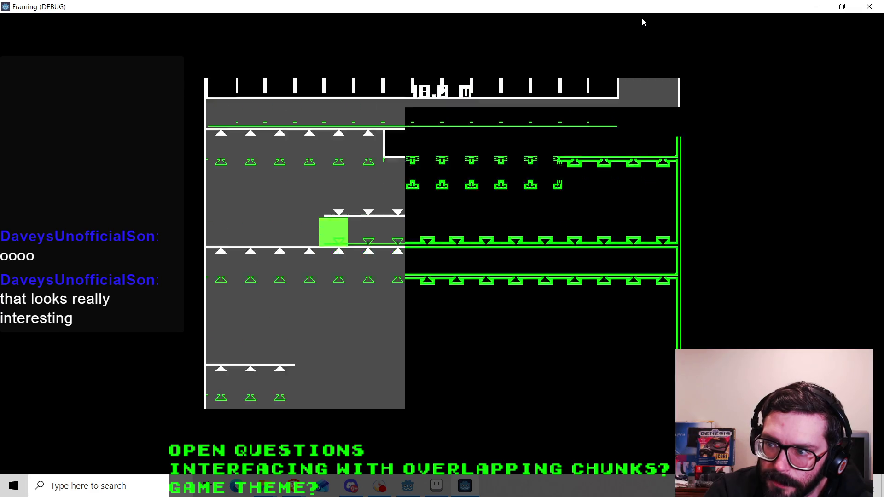
key(Right)
key(Left)
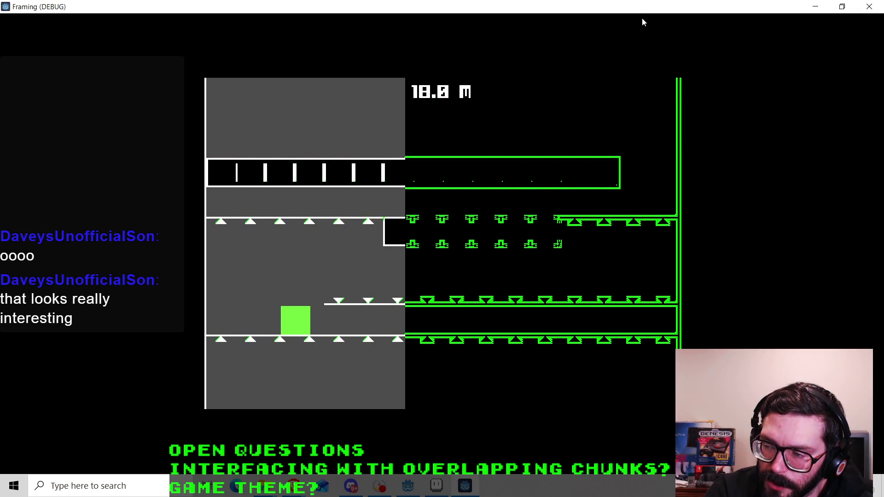
key(space)
Shuffle the player left and right along the ledge to its right edge.
key(Right)
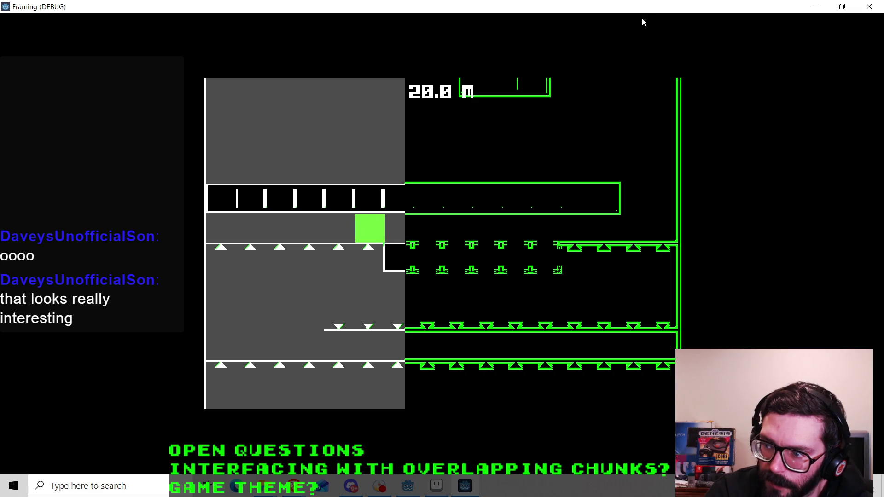
key(Left)
key(Right)
key(Left)
key(Right)
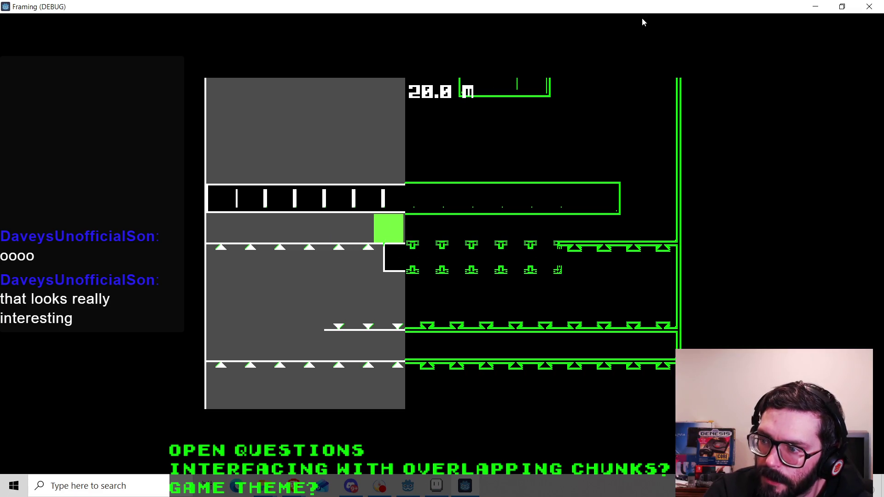
key(Left)
key(Right)
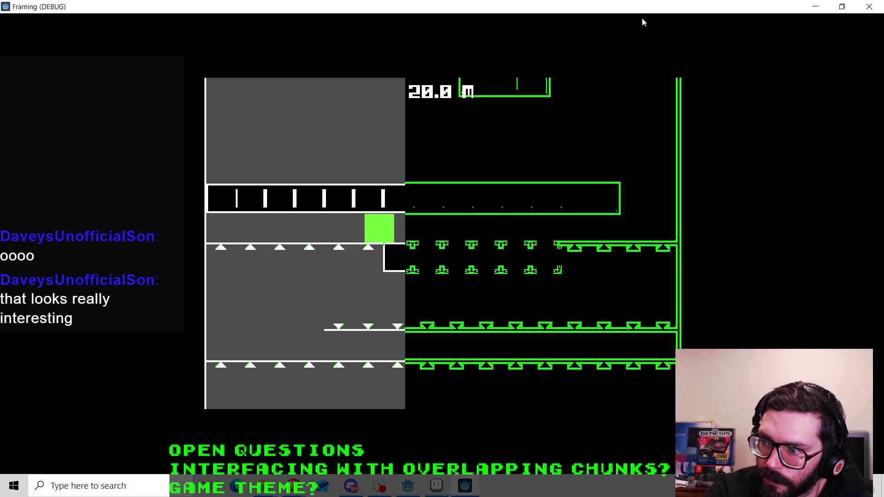
Move right into the next chunk, then step left off the platform.
key(Right)
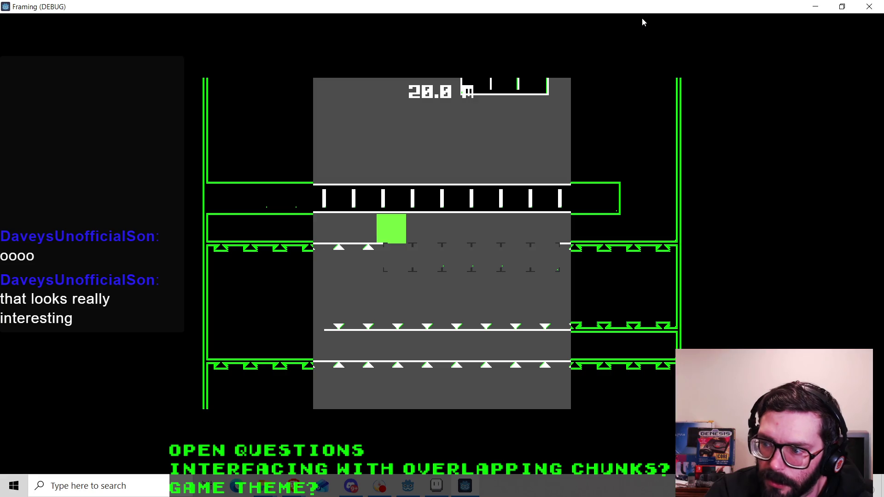
key(Right)
key(Left)
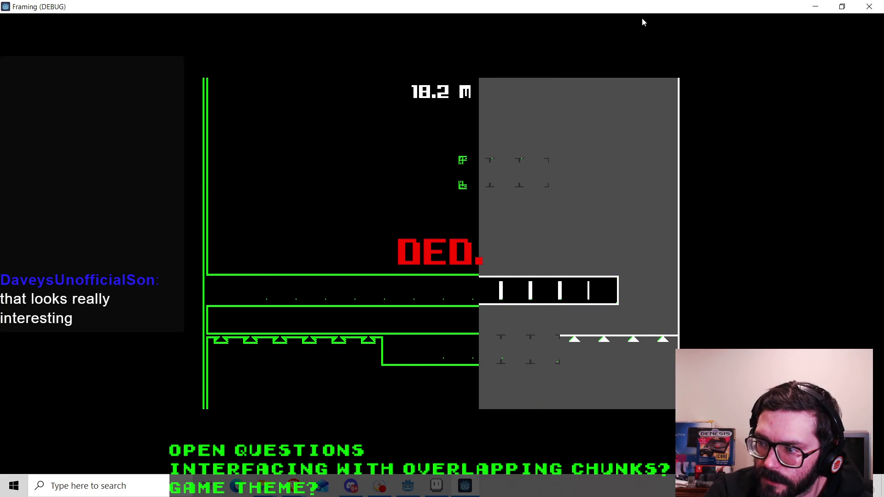
Climb the player square from the start onto the left platforms, heading toward 20 m.
key(Right)
key(Left)
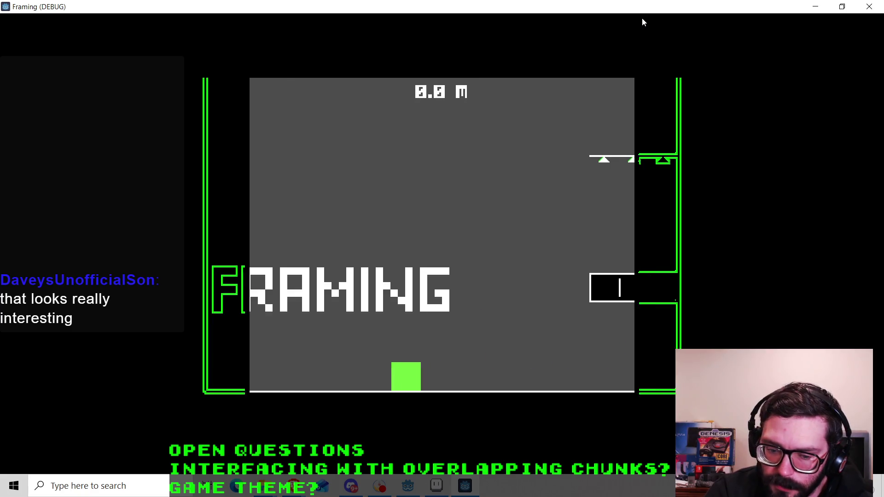
key(Right)
key(Right)
key(Up)
key(Left)
key(Left)
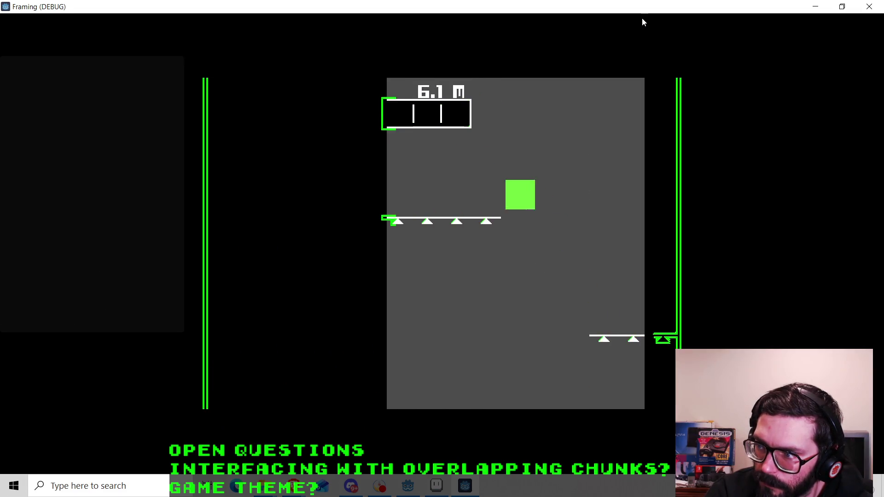
key(Up)
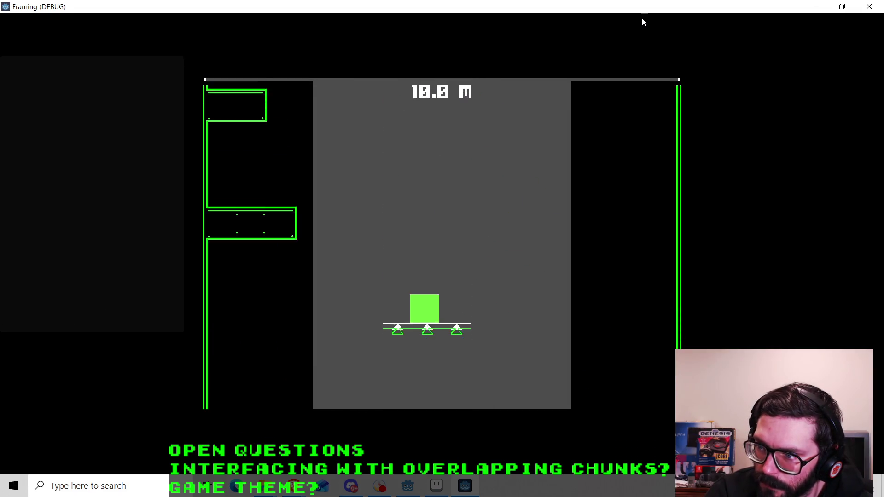
key(Left)
key(Up)
key(Up)
key(Left)
key(Up)
key(Right)
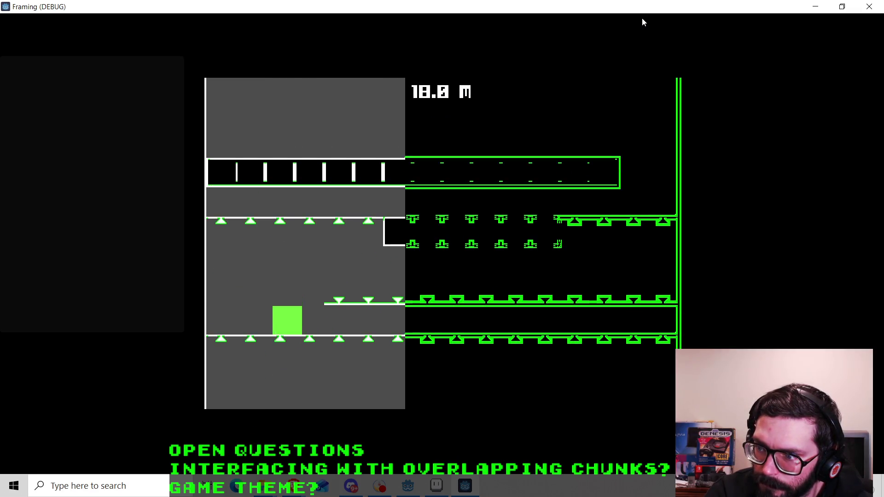
Work into the next chunk, dropping and jumping between the lower and upper platform rows.
key(Up)
key(Right)
key(Down)
key(Left)
key(Up)
key(Right)
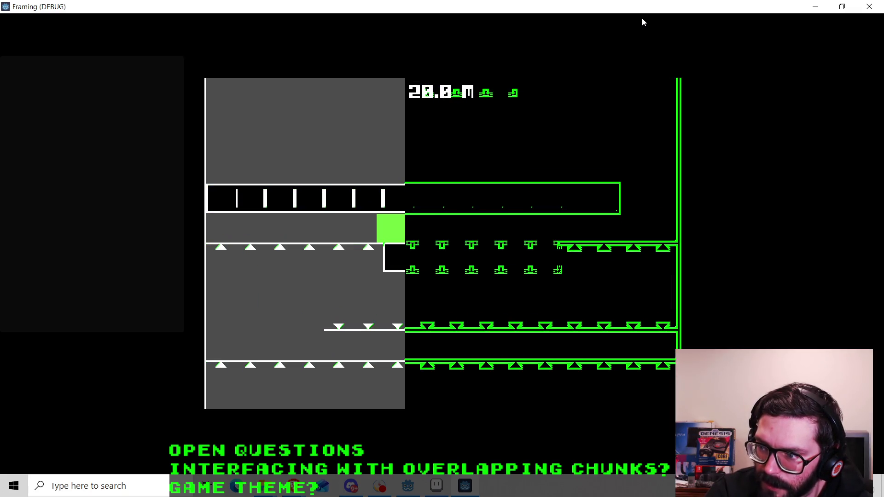
key(Down)
key(Left)
key(Left)
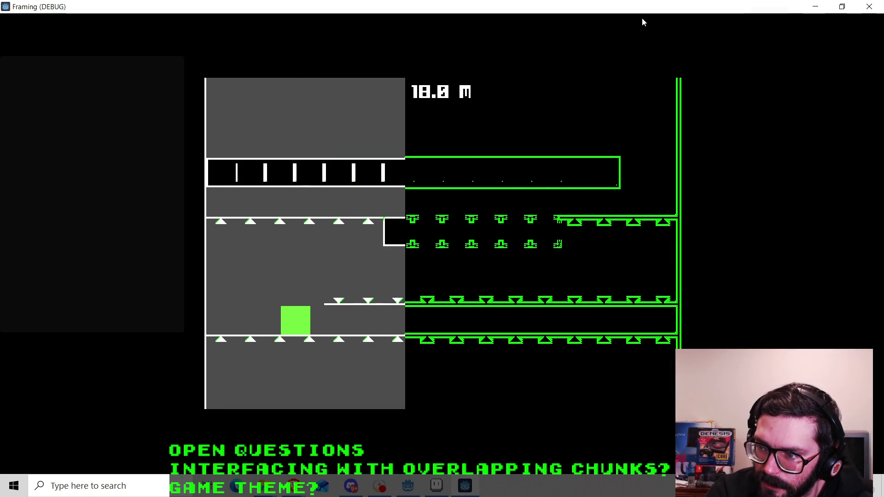
key(Up)
key(Right)
key(Right)
key(Down)
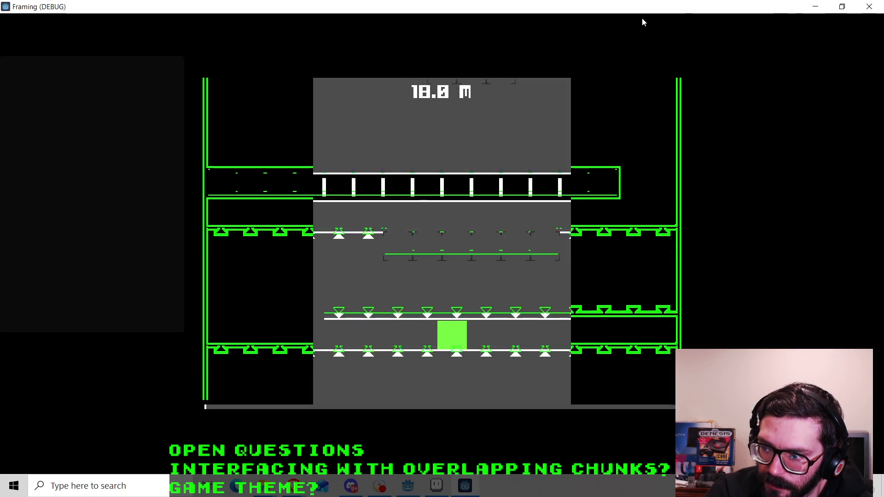
key(Left)
key(Left)
key(Up)
key(Right)
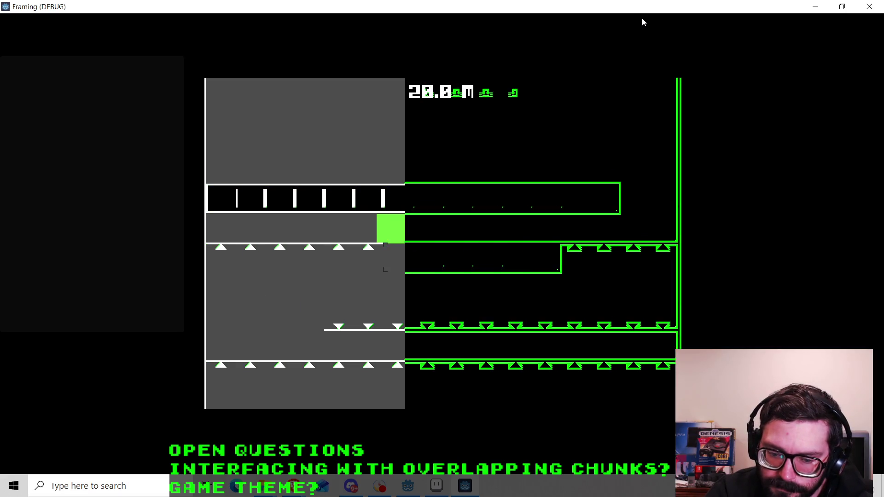
key(Down)
key(Down)
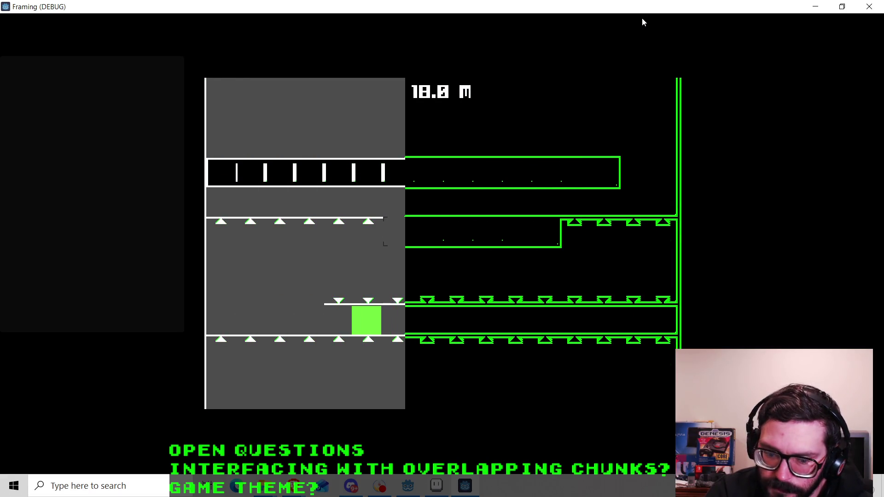
key(Left)
key(Up)
key(Right)
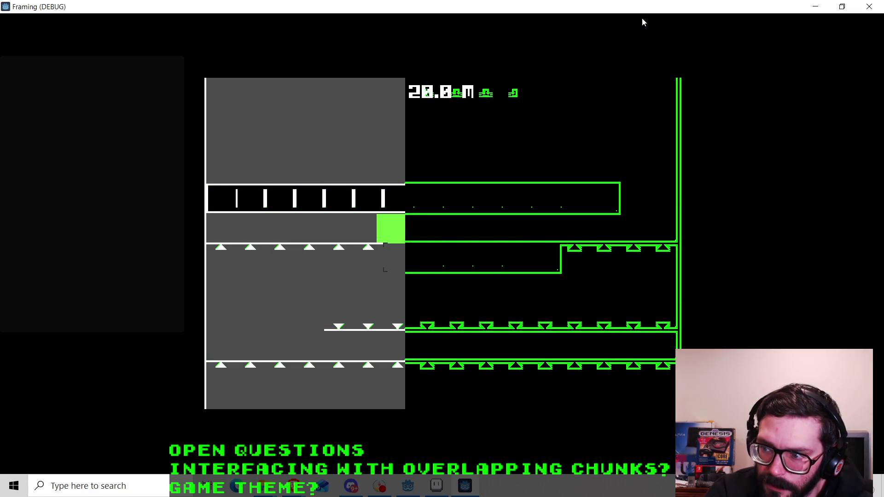
Climb past the gap and middle platforms up into the following chunk.
key(Right)
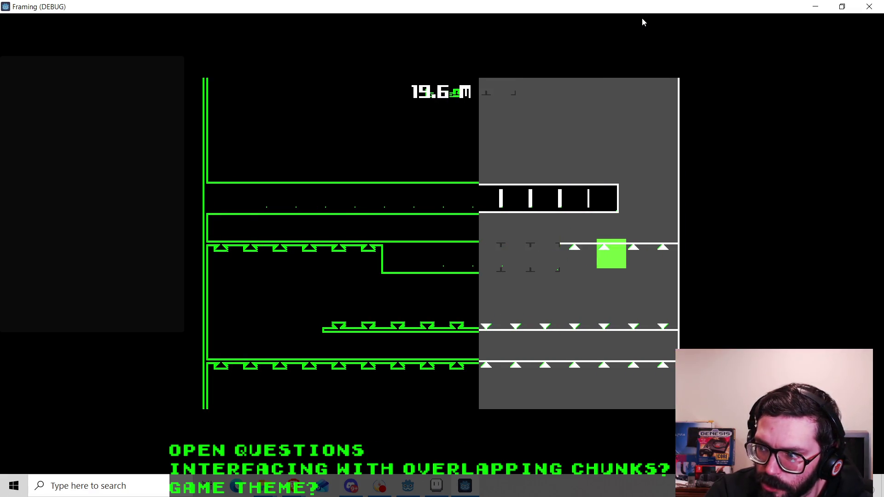
key(Down)
key(Left)
key(Up)
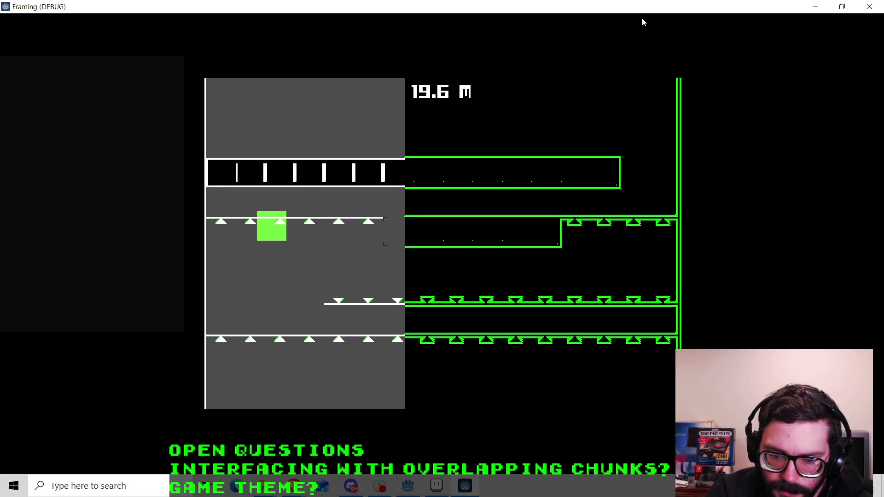
key(Right)
key(Right)
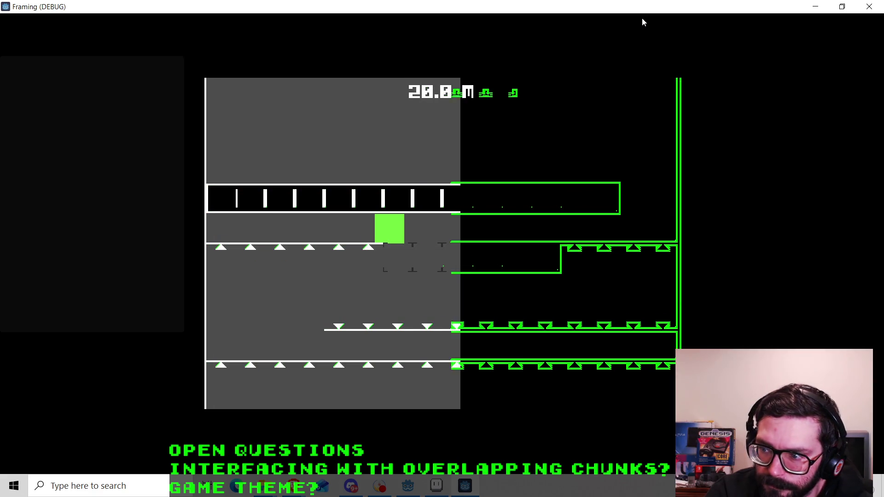
key(Right)
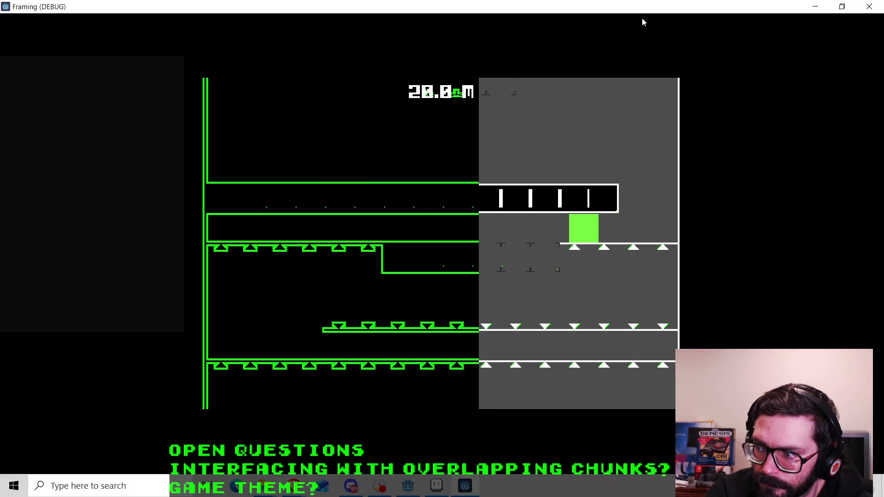
key(Up)
key(Left)
key(Left)
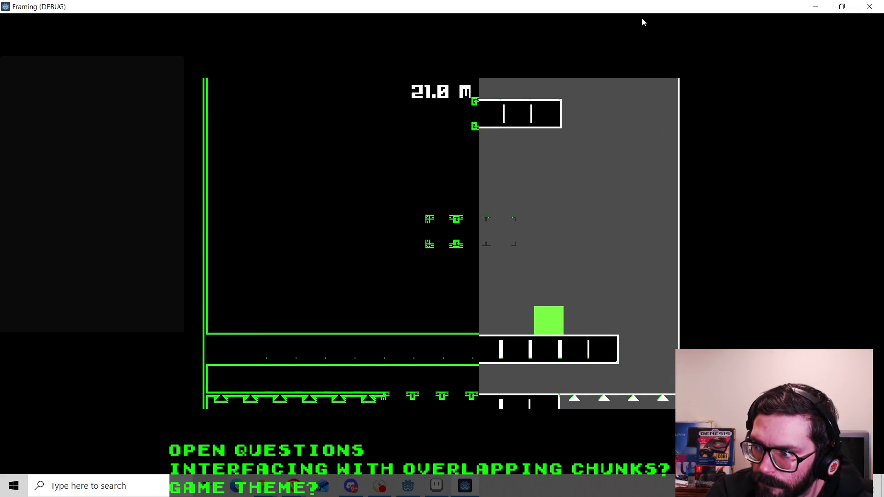
key(Up)
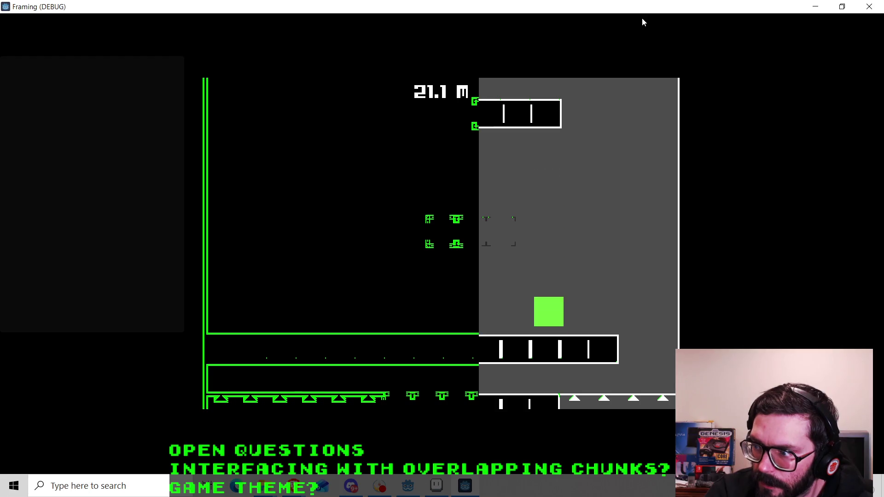
key(Up)
key(Left)
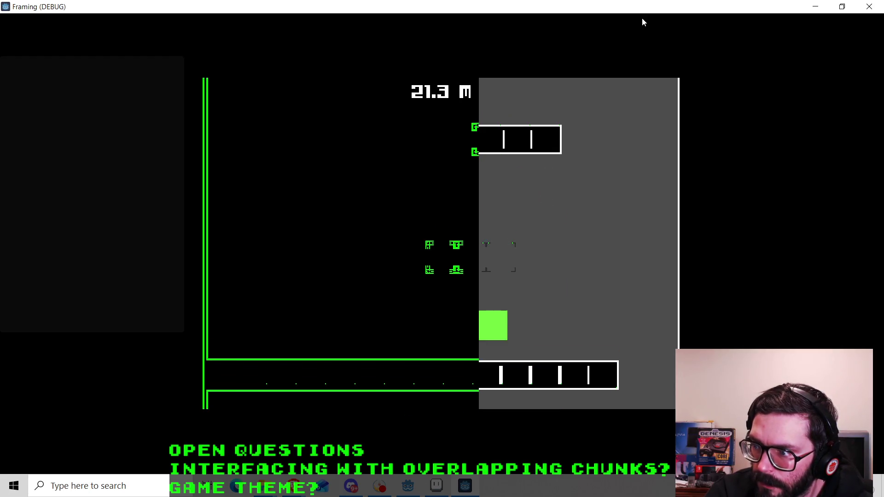
key(Right)
key(Up)
key(Left)
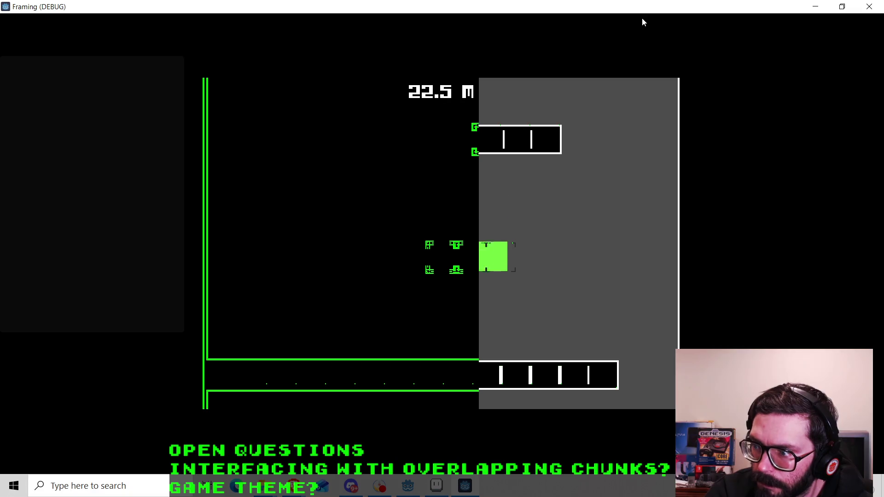
key(Right)
key(Up)
key(Left)
key(Up)
key(Right)
key(Up)
key(Up)
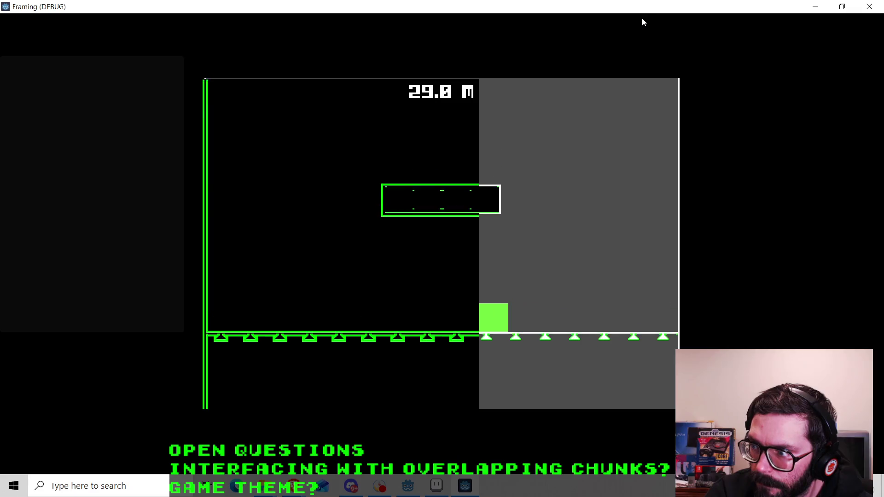
key(Left)
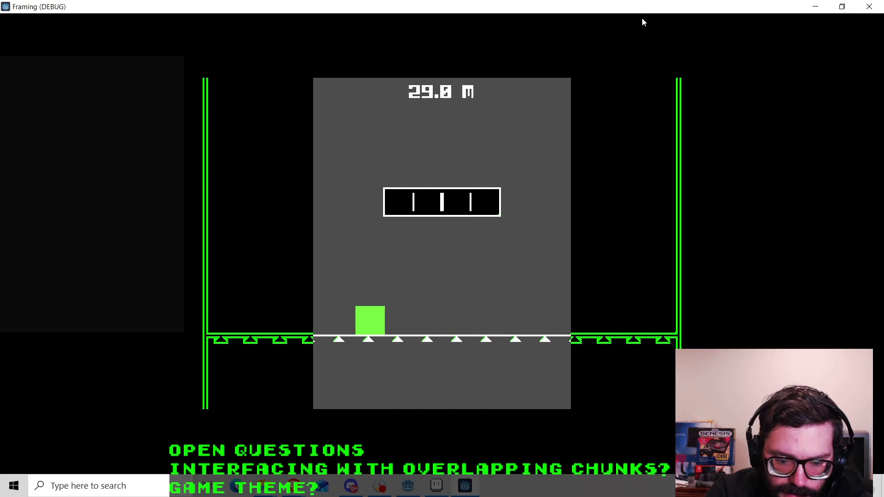
Jump from the floor toward the floating platform, using the left wall to gain height.
key(Right)
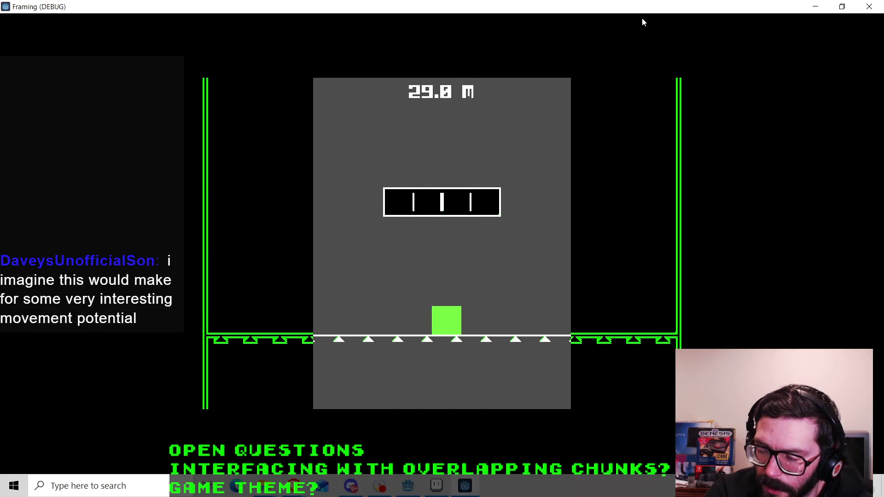
key(Up)
key(Right)
key(Up)
key(Left)
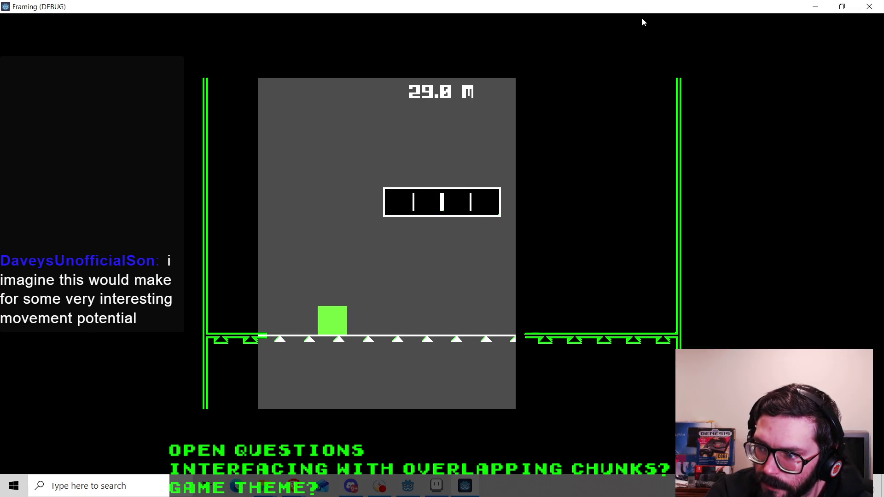
key(Right)
key(Left)
key(Up)
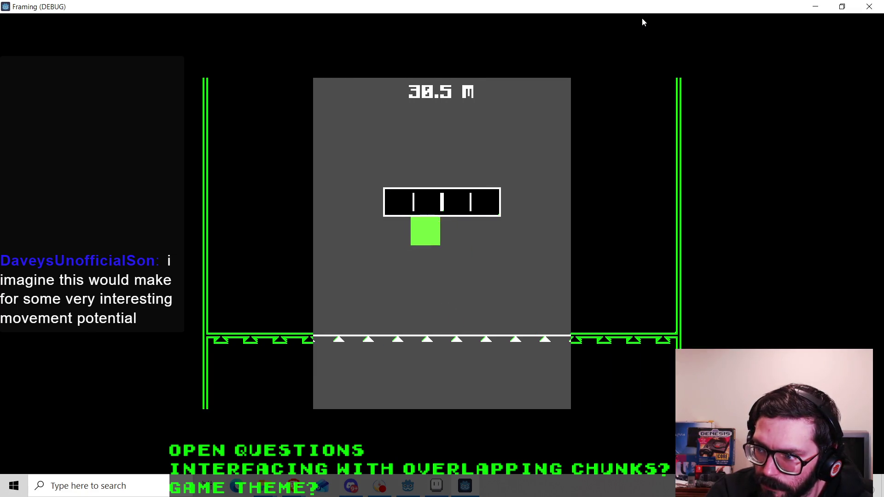
key(Up)
key(Right)
key(Left)
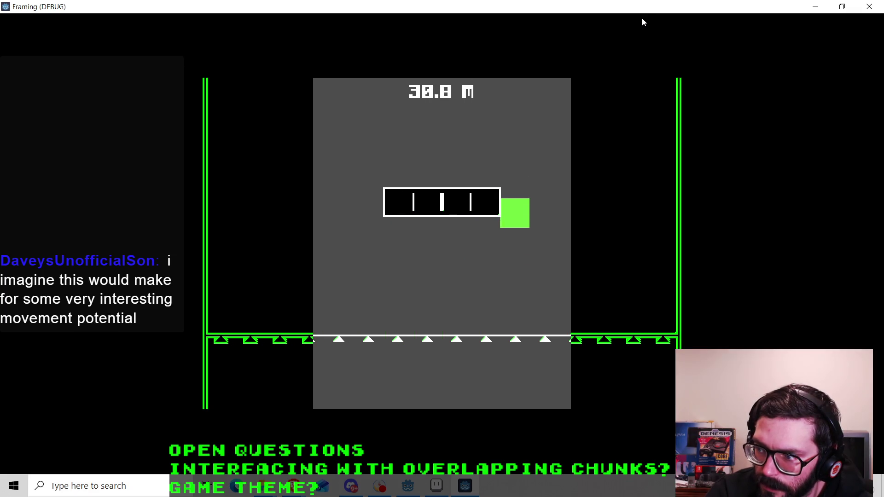
key(Up)
key(Right)
key(Left)
key(Up)
key(Up)
key(Right)
key(Left)
key(Up)
key(Up)
key(Right)
key(Left)
key(Up)
key(Right)
key(Left)
key(Right)
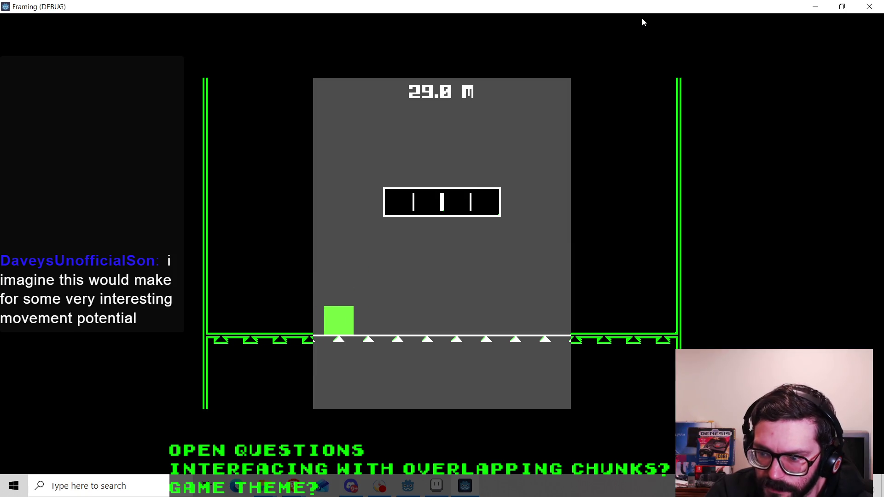
key(Left)
Jump with space up to the spiked platforms, reach 37.7 m, die, and restart at 0.0 m.
key(space)
key(space)
key(Left)
key(space)
key(space)
key(space)
key(Right)
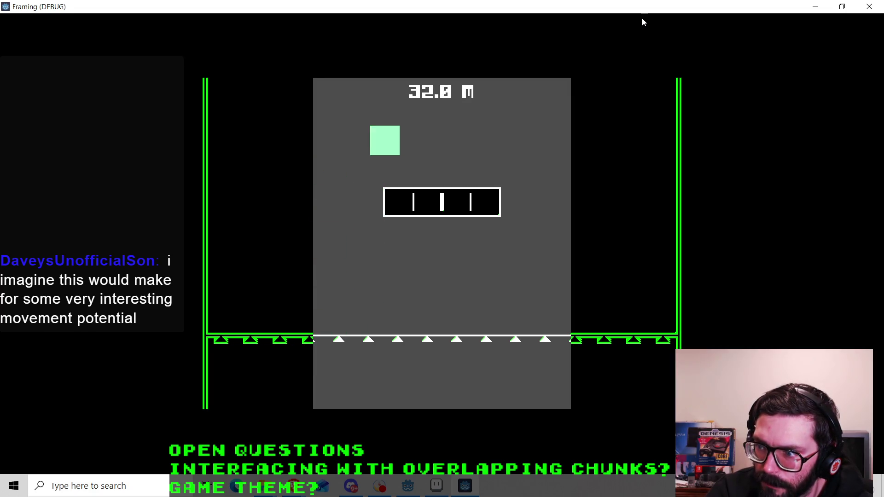
key(Left)
key(space)
key(space)
key(Left)
key(Right)
key(space)
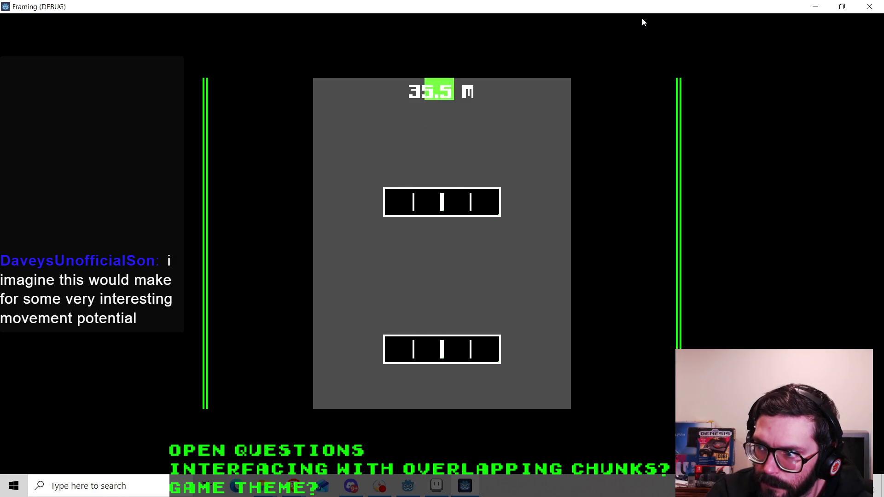
key(Right)
key(space)
key(space)
key(Left)
key(Left)
key(Right)
key(Left)
key(Right)
key(Left)
key(space)
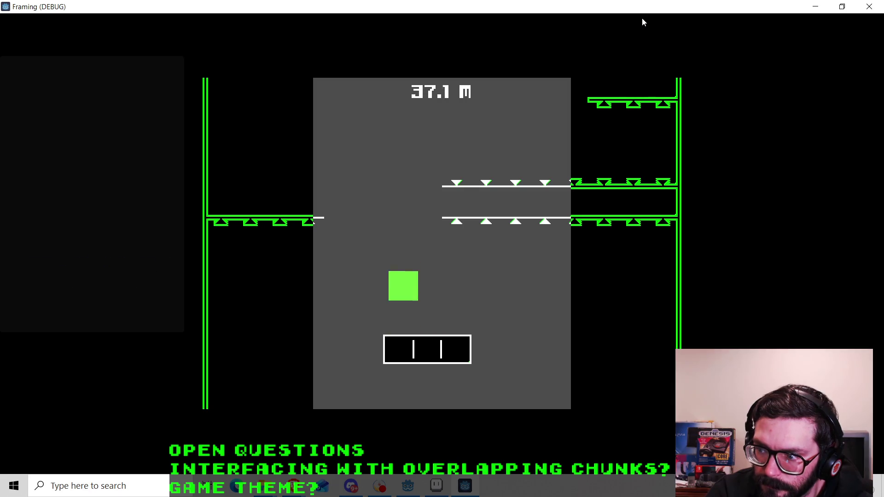
key(space)
key(Left)
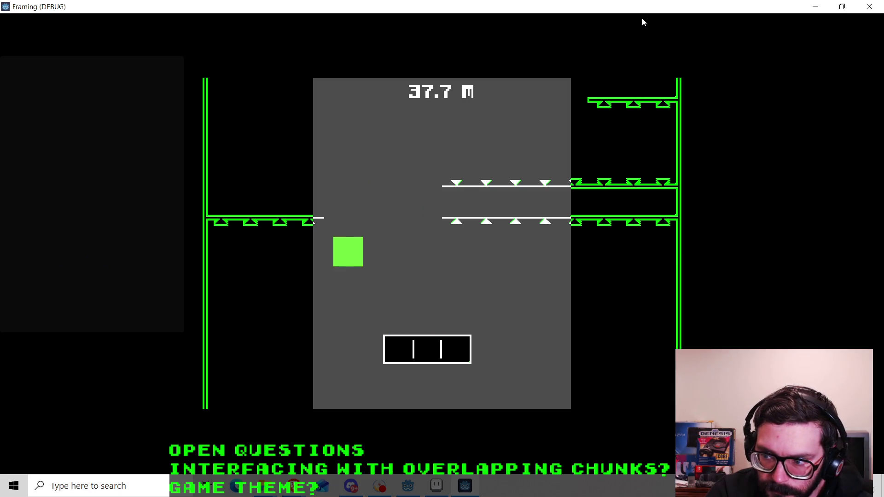
key(Right)
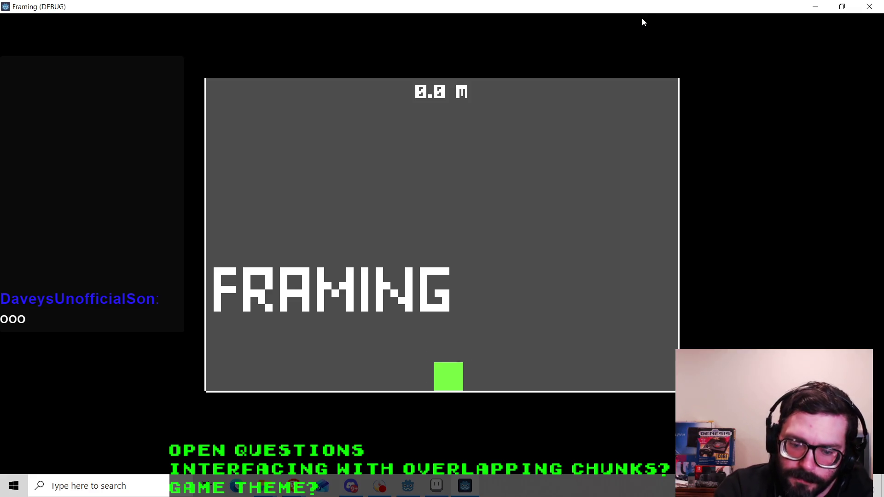
Jump the player square off the floor and weave up the first chunk's platforms.
key(Left)
key(Right)
key(space)
key(Right)
key(Left)
key(Right)
key(space)
key(Left)
key(Left)
key(space)
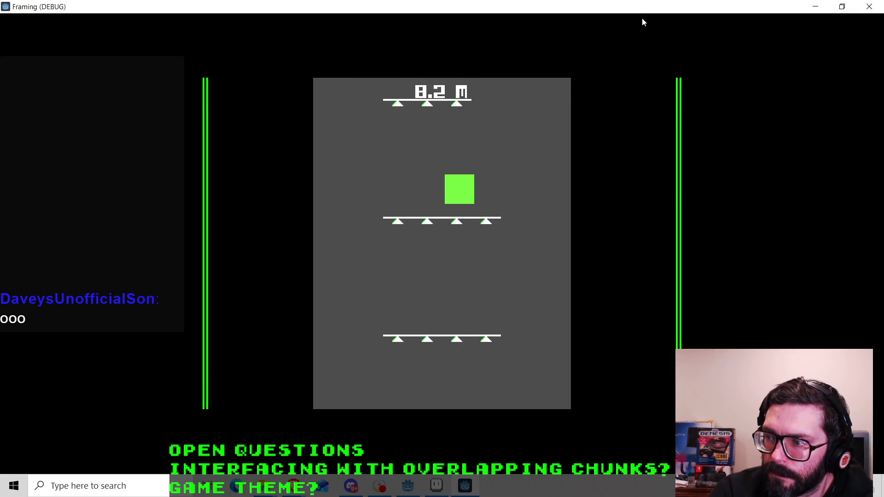
key(space)
key(Left)
key(Left)
key(space)
key(space)
key(Right)
key(Left)
key(space)
key(Right)
key(Left)
key(Right)
key(Right)
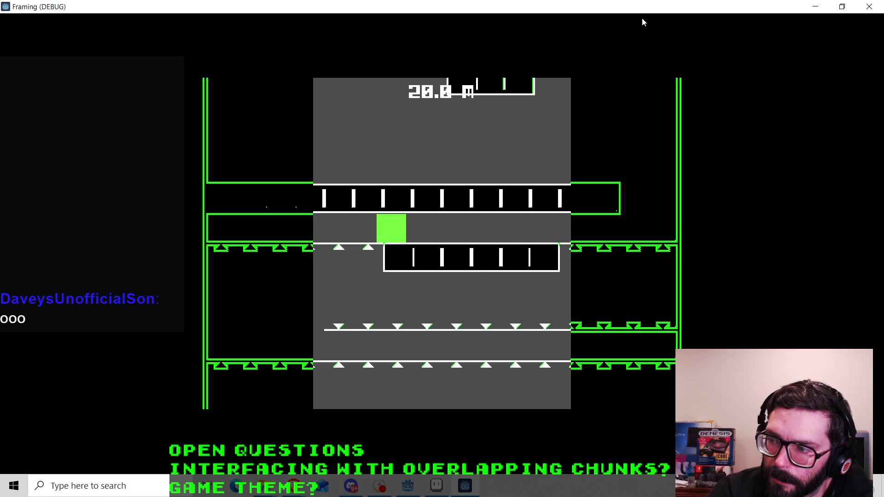
Jump up through the next chunks past the long platform toward the top.
key(Right)
key(space)
key(Left)
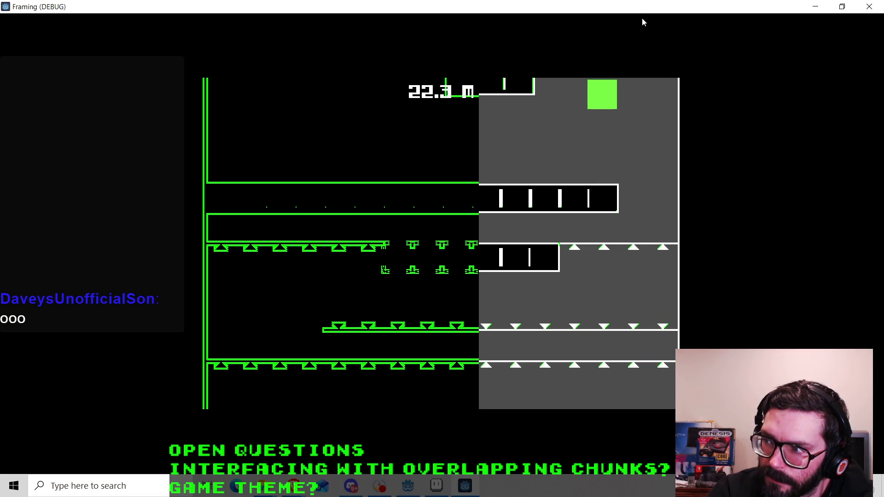
key(Right)
key(space)
key(Left)
key(Right)
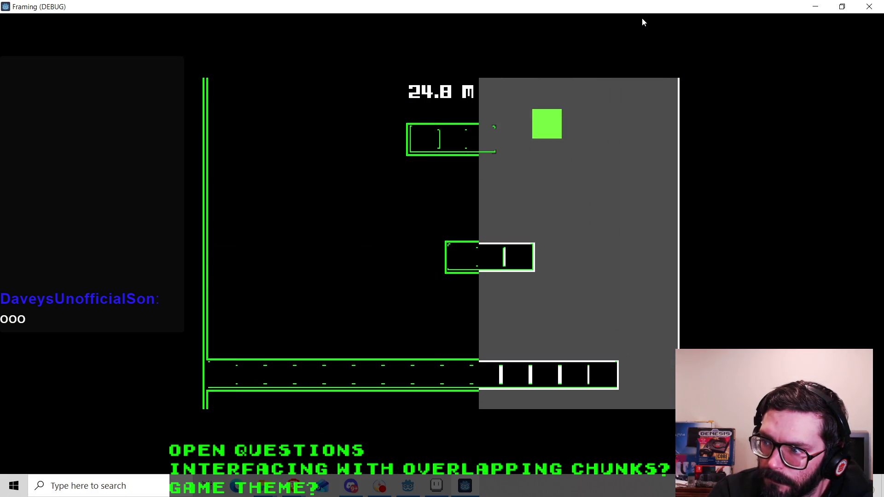
key(space)
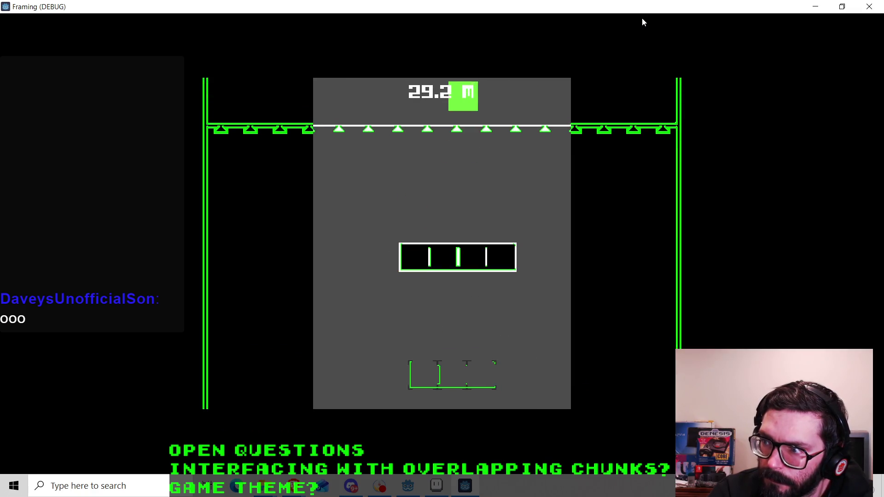
key(Right)
key(space)
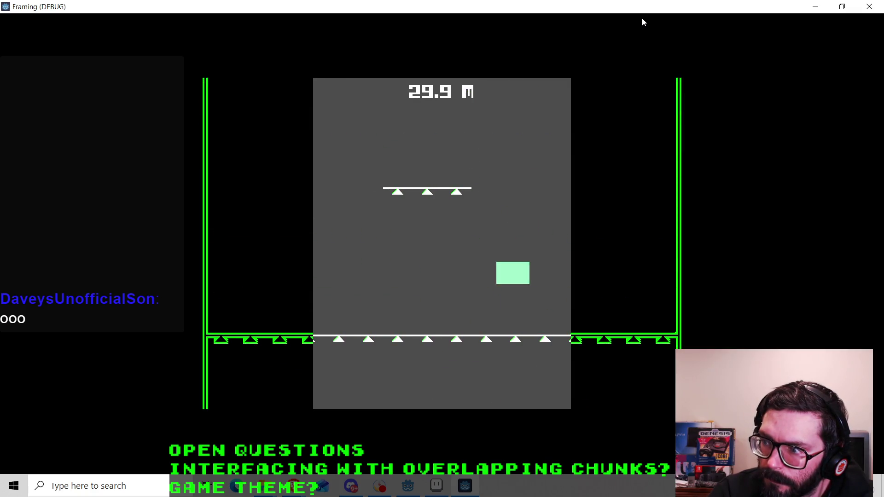
key(space)
key(Left)
key(space)
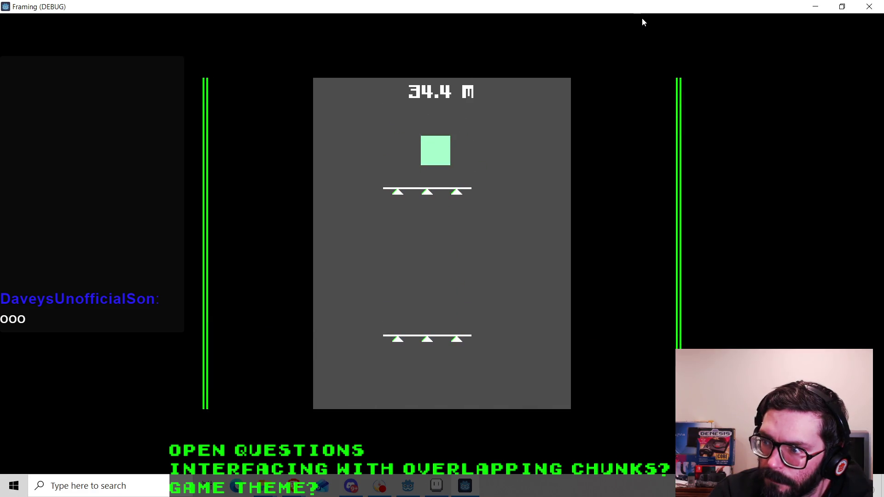
key(space)
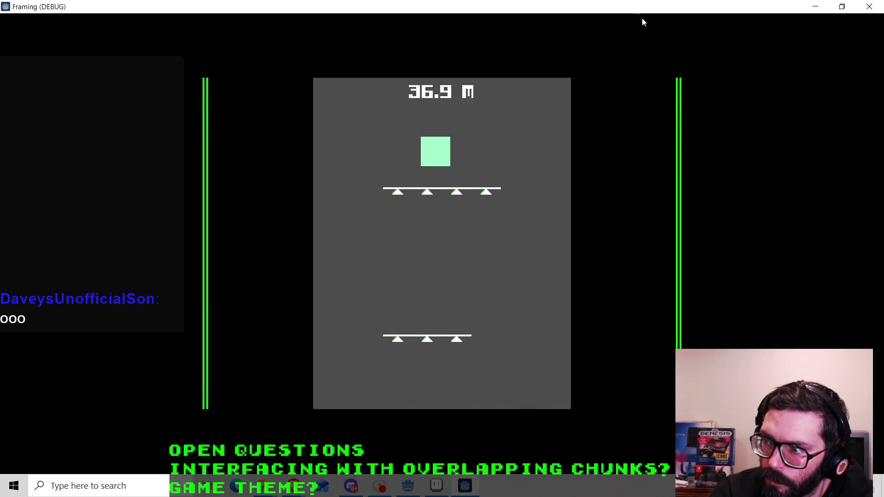
key(space)
key(Right)
Alternate between the left white platform and the right tunnel, climbing to about 38.5 m.
key(Left)
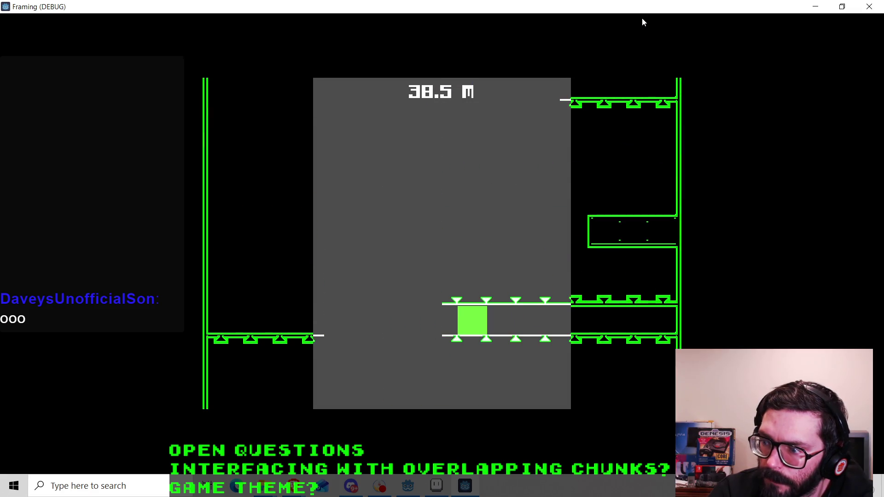
key(space)
key(Left)
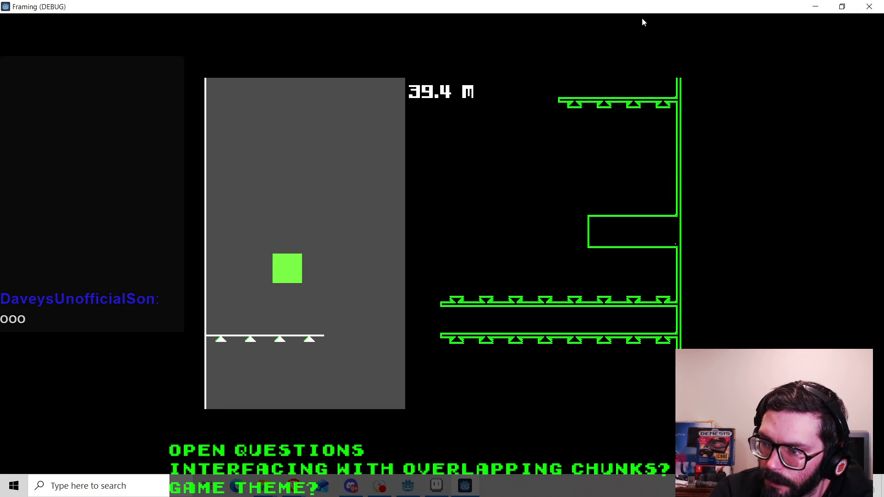
key(Right)
key(space)
key(Right)
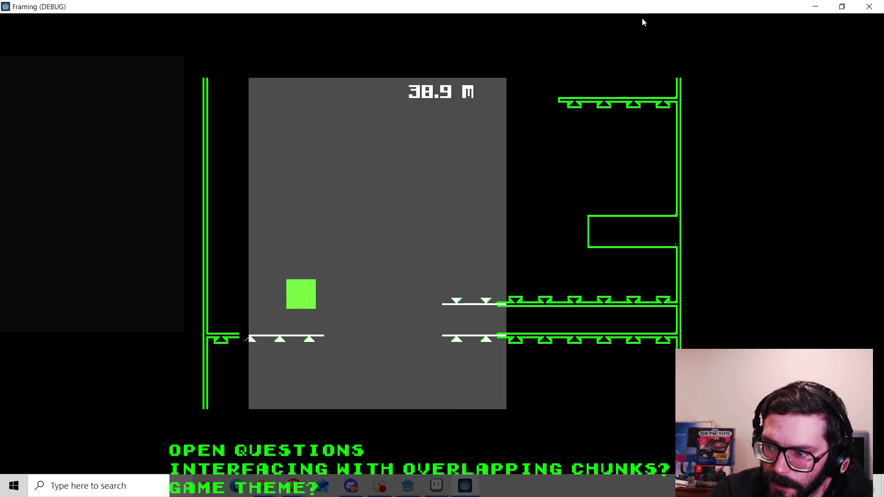
key(Left)
key(Left)
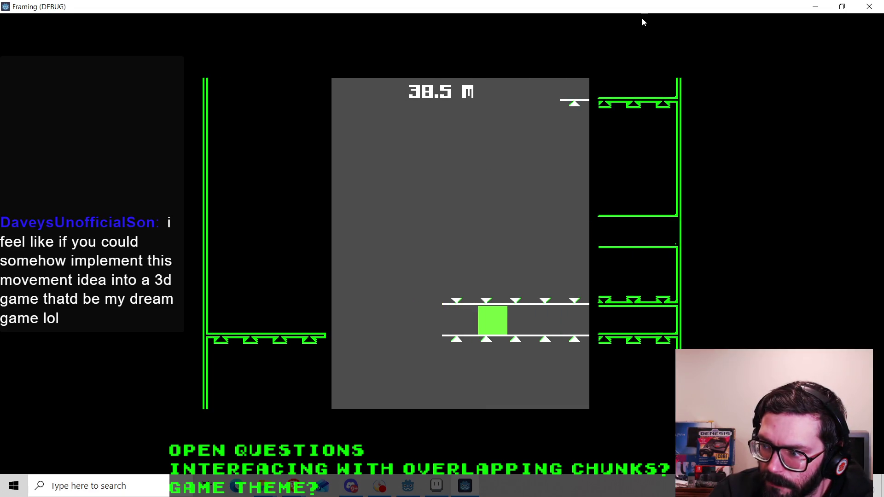
key(space)
key(Right)
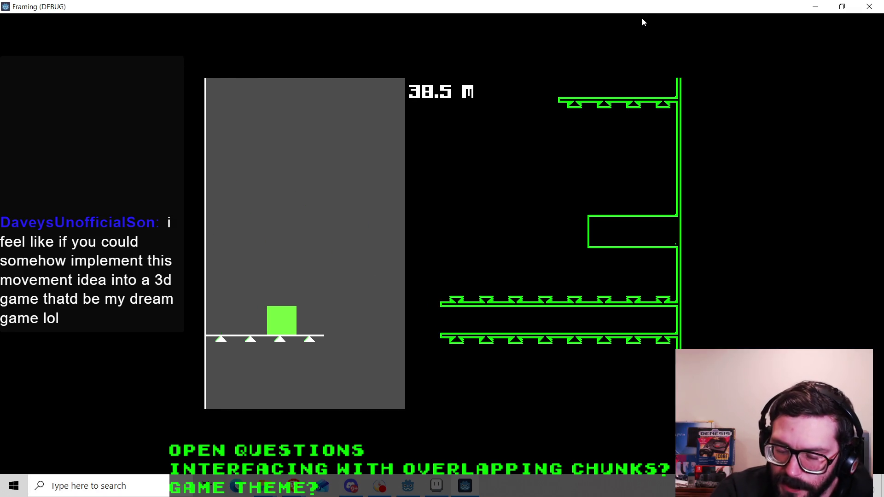
key(space)
key(Right)
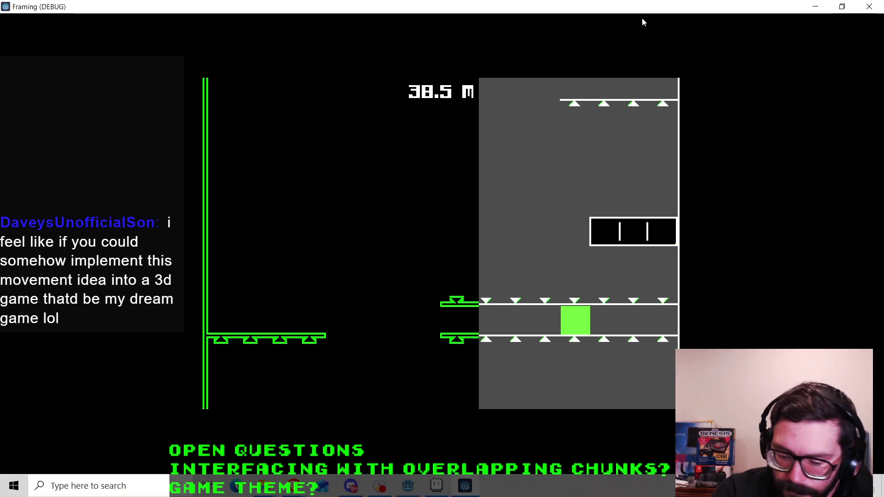
key(Left)
key(space)
key(Right)
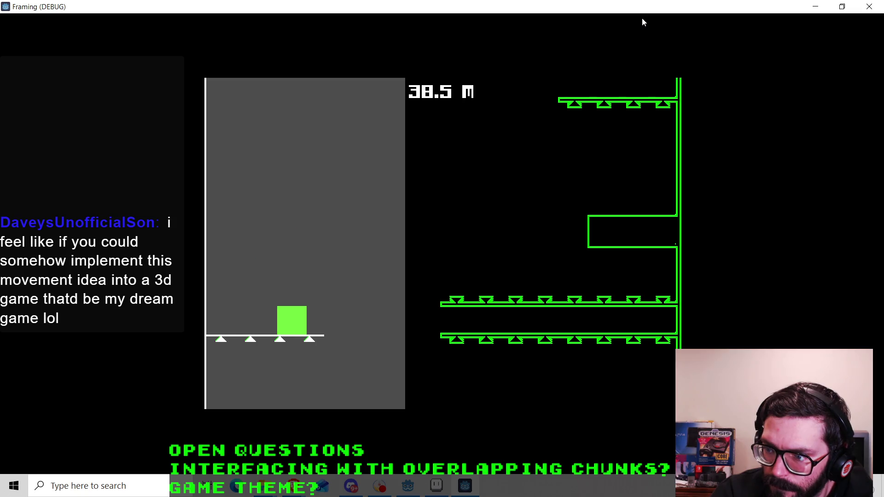
key(space)
key(Right)
key(Left)
key(Left)
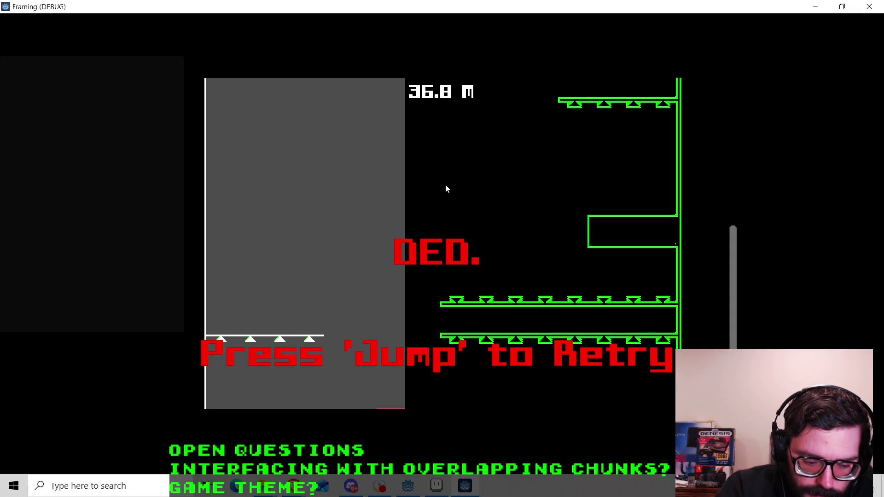
Retry the level and run the player left and right along the starting floor.
key(space)
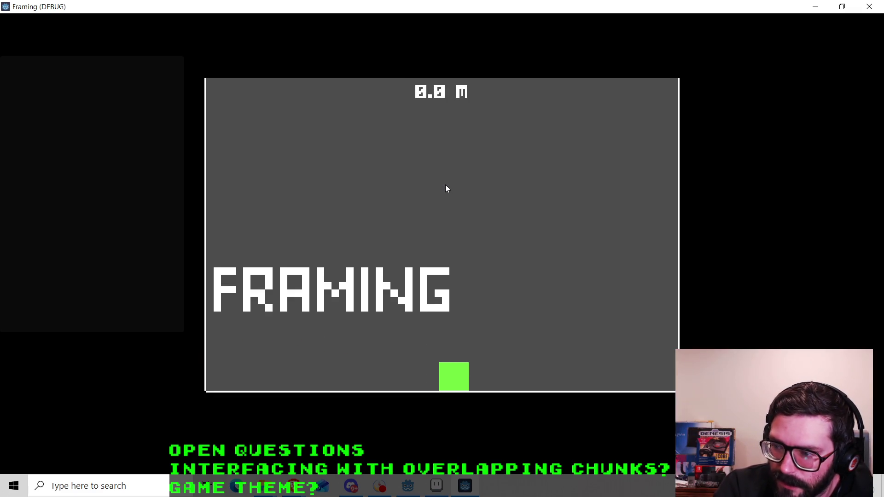
key(Left)
key(Right)
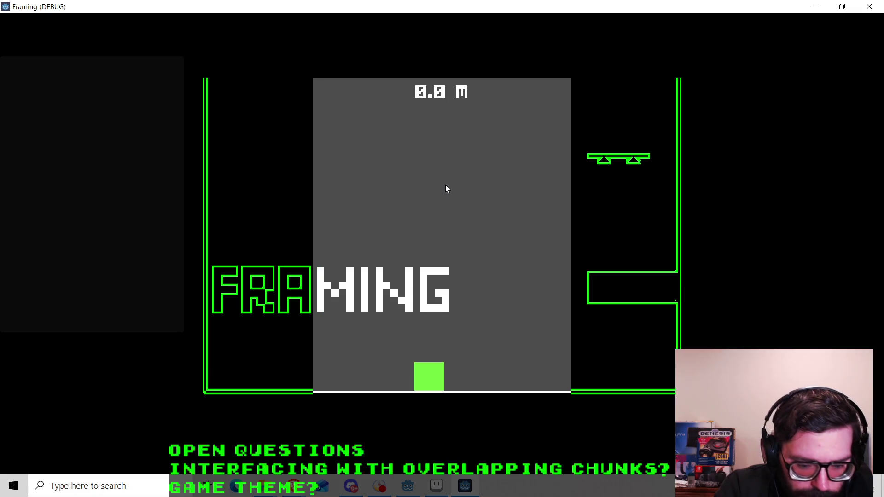
key(Left)
key(Right)
key(Left)
key(Right)
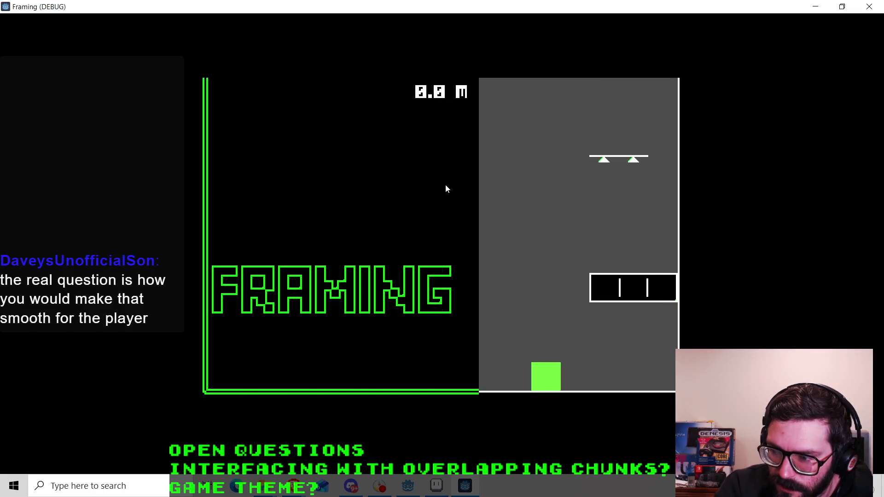
key(Left)
key(Right)
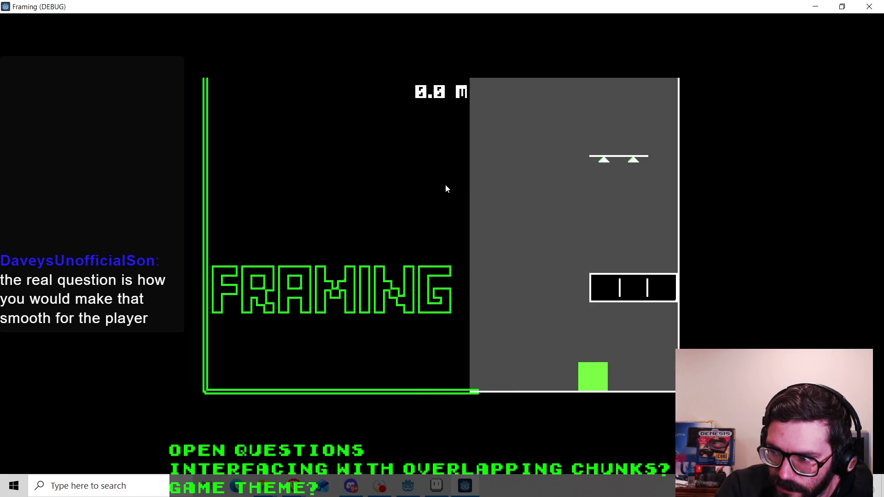
key(Left)
key(Left)
key(Right)
key(Left)
key(Left)
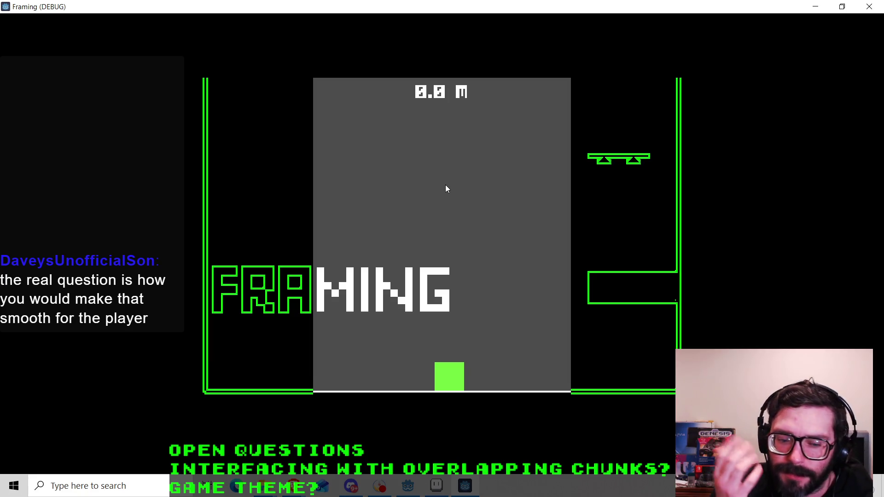
key(Left)
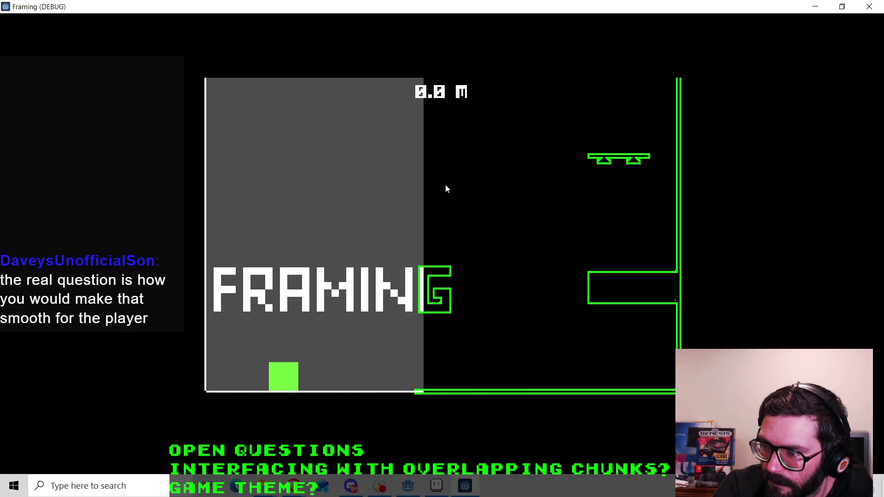
key(Right)
key(Right)
key(Left)
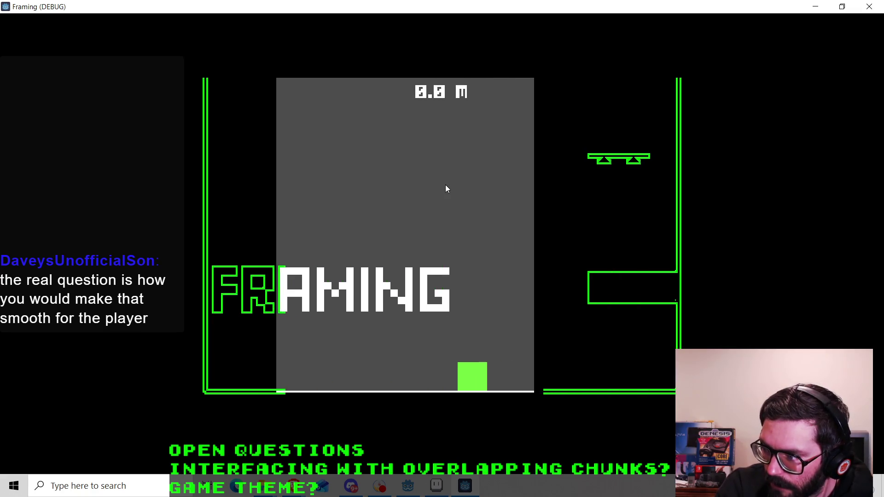
key(Right)
key(Left)
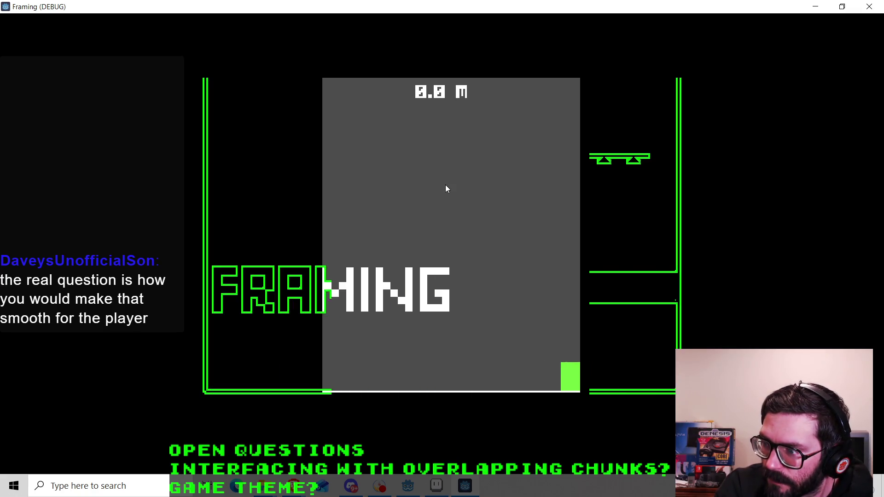
key(Left)
key(Right)
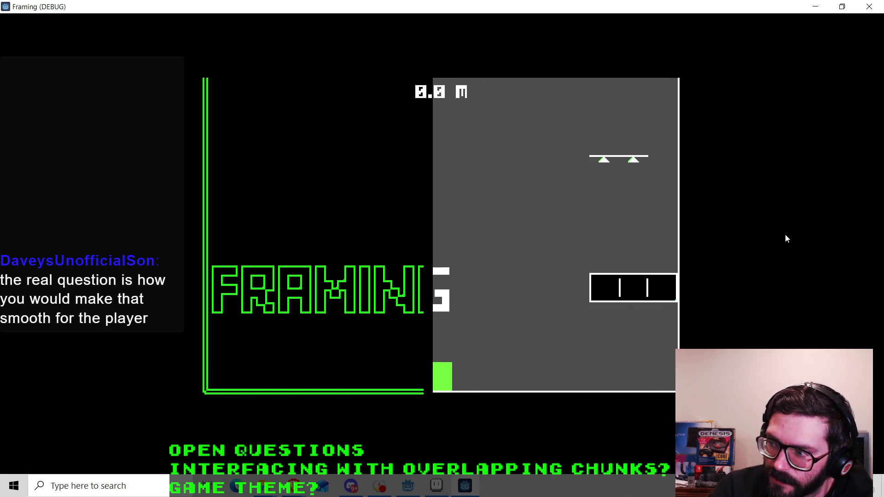
key(Left)
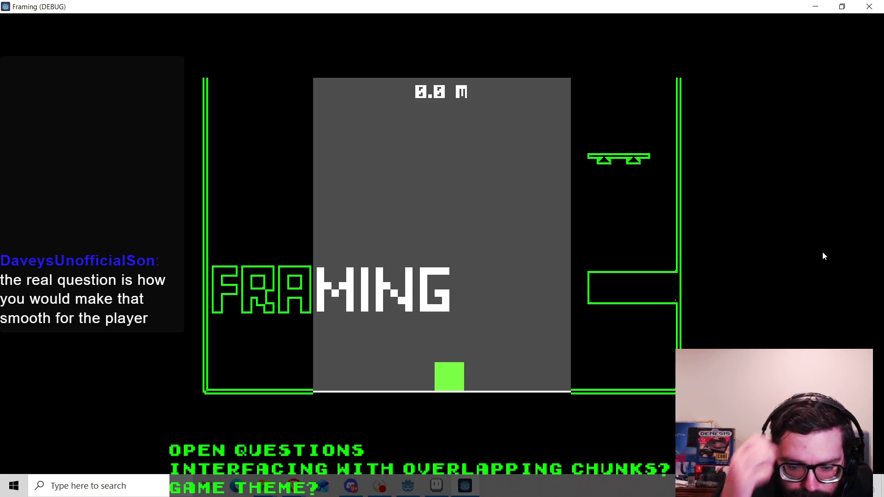
Jump repeatedly around the opening, then close the debug game to return to level_editor.gd.
key(Right)
key(space)
key(Left)
key(Right)
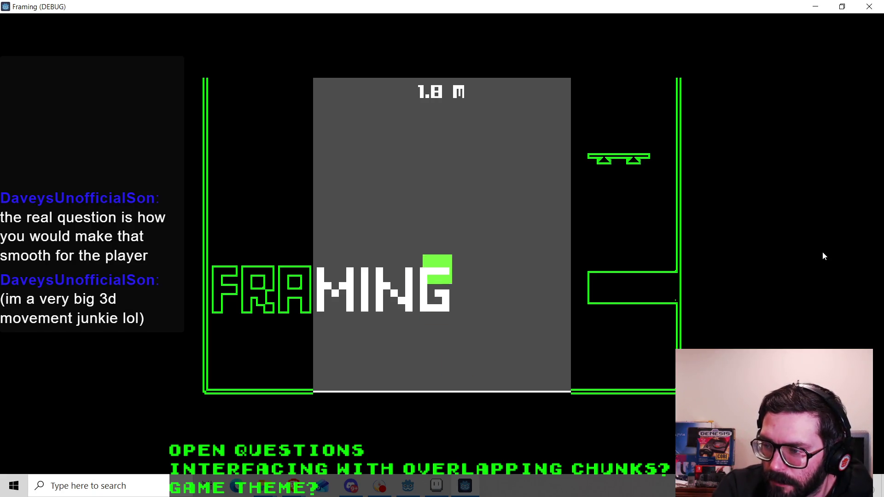
key(Right)
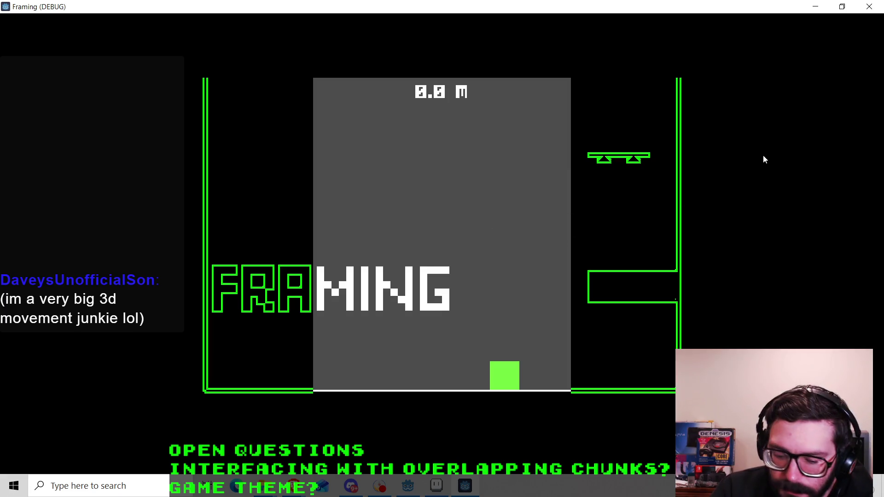
key(Left)
key(space)
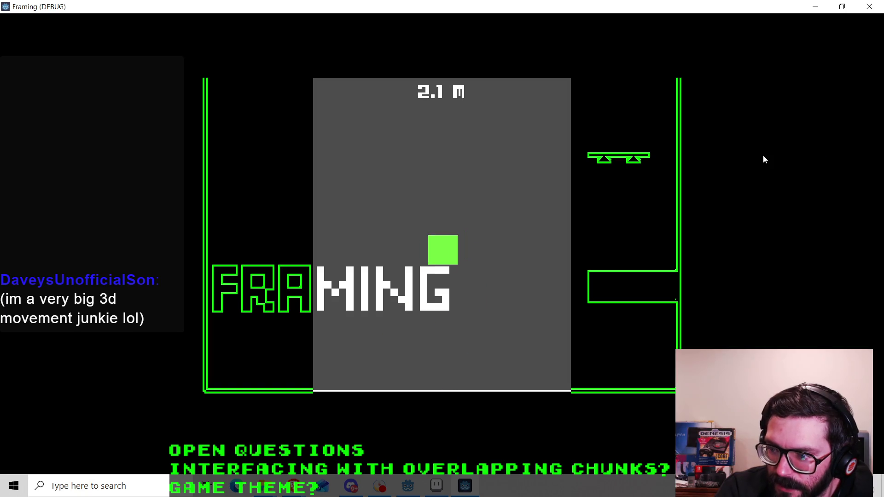
key(space)
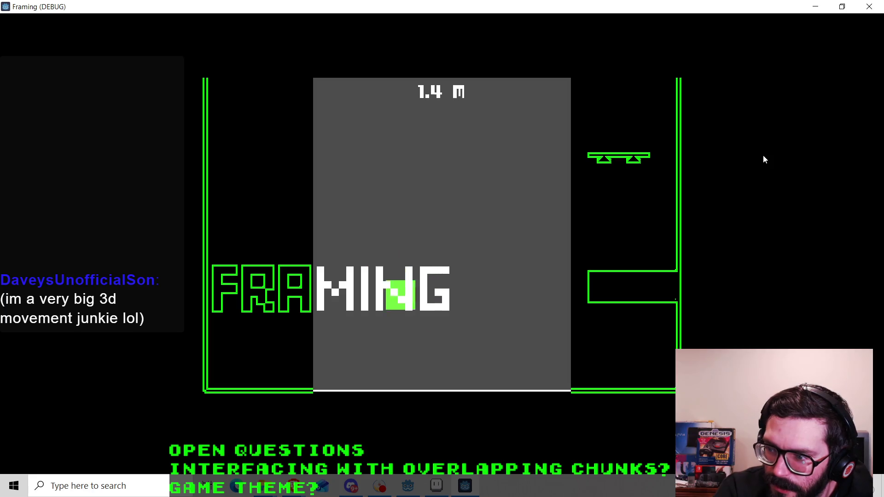
key(space)
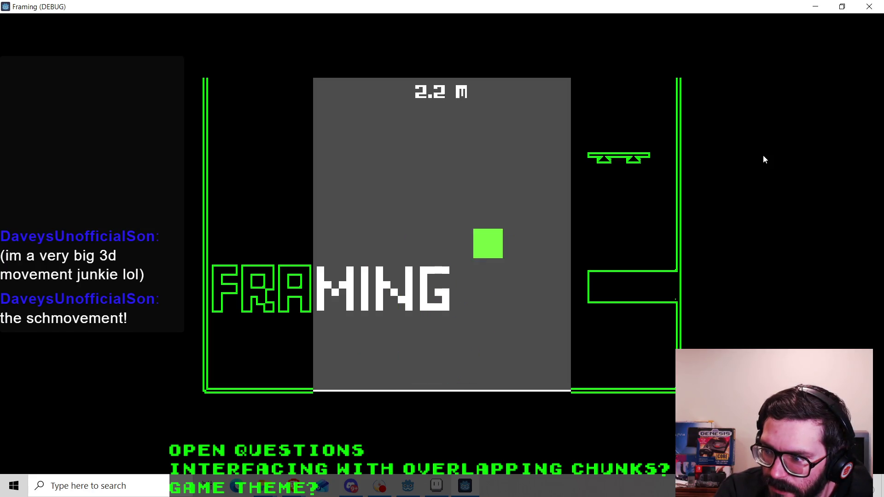
key(space)
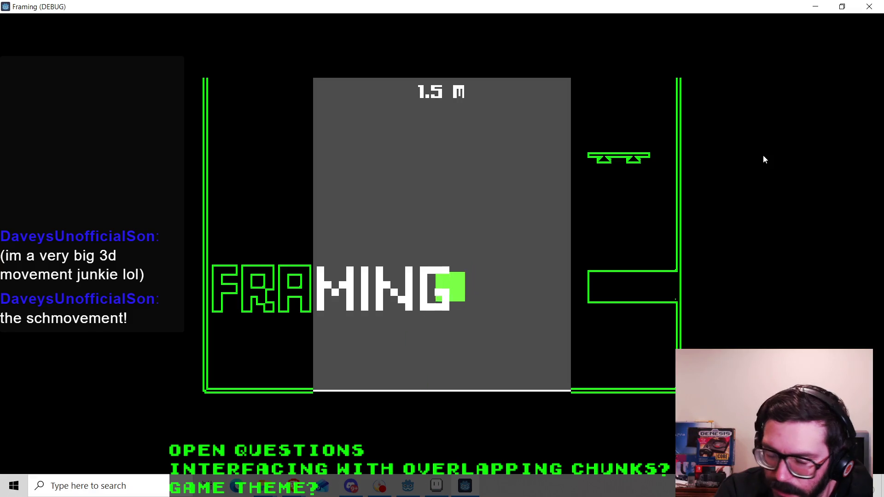
key(space)
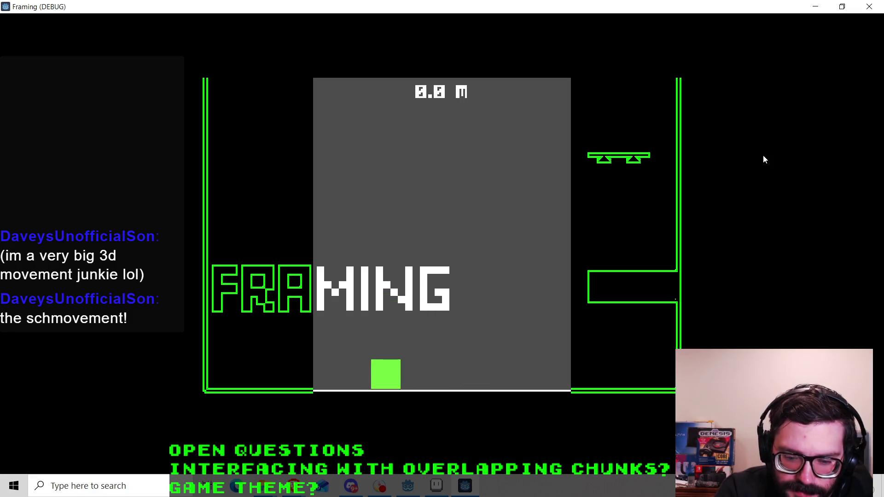
key(space)
key(space)
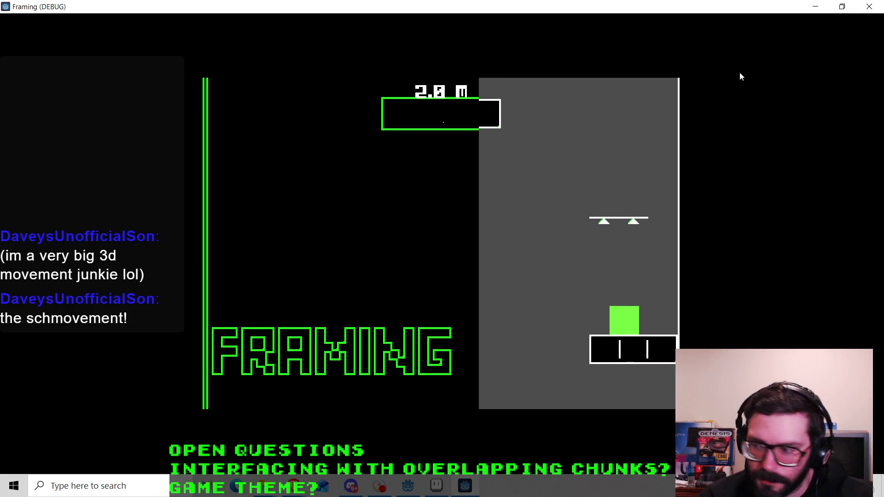
click(869, 6)
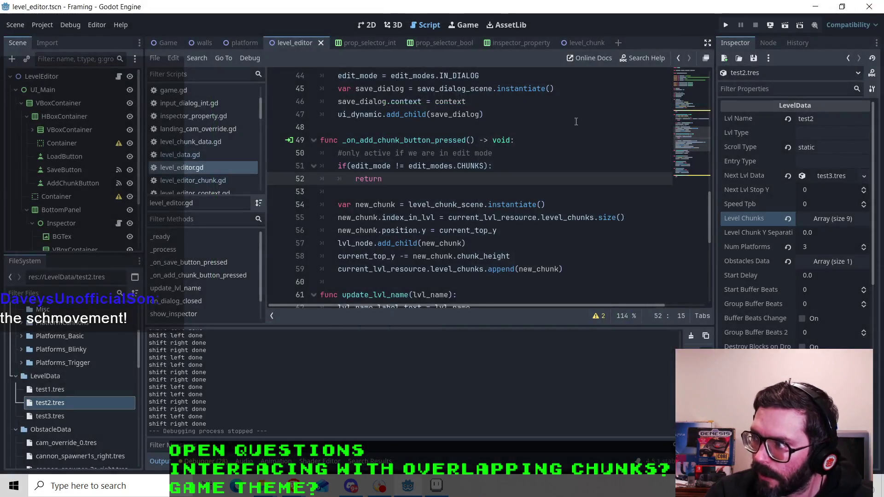